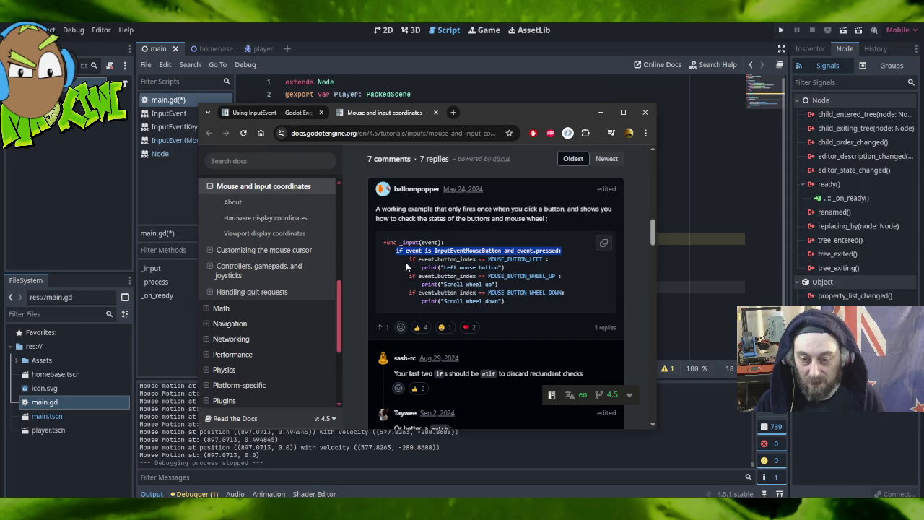
Copy the 'if event.button_index == MOUSE_BUTTON_LEFT' check from the docs comment and return to Godot.
mouse_move(409, 259)
mouse_down()
mouse_move(570, 262)
mouse_move(577, 273)
mouse_up()
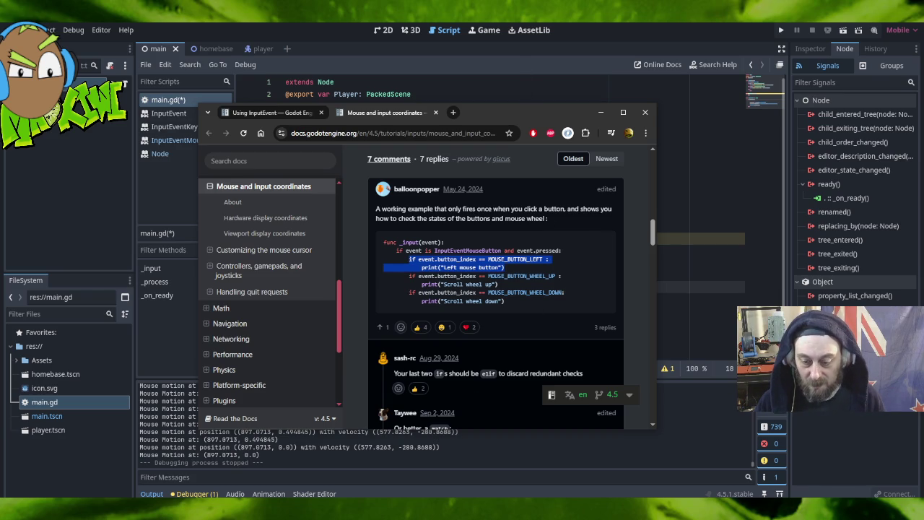
click(686, 478)
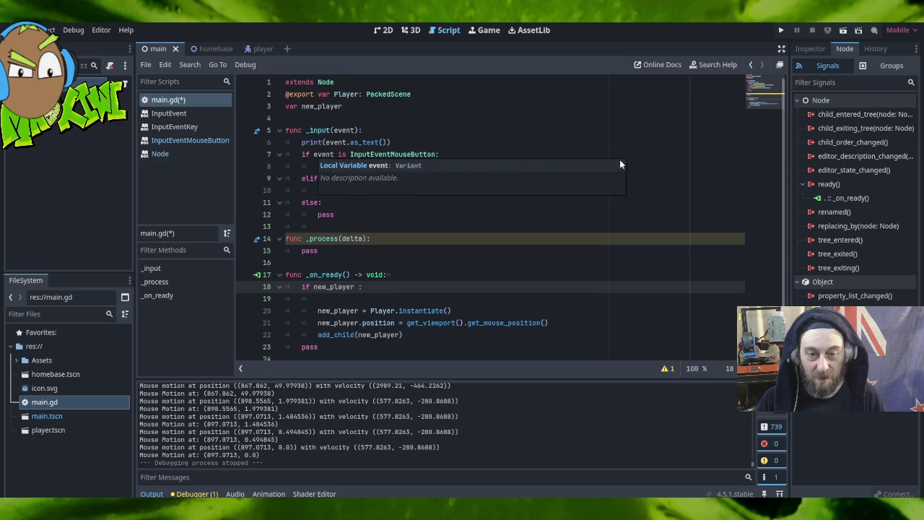
Add 'if event.button_index == MOUSE_BUTTON_LEFT :' with print("Left mouse button") after line 7.
click(452, 153)
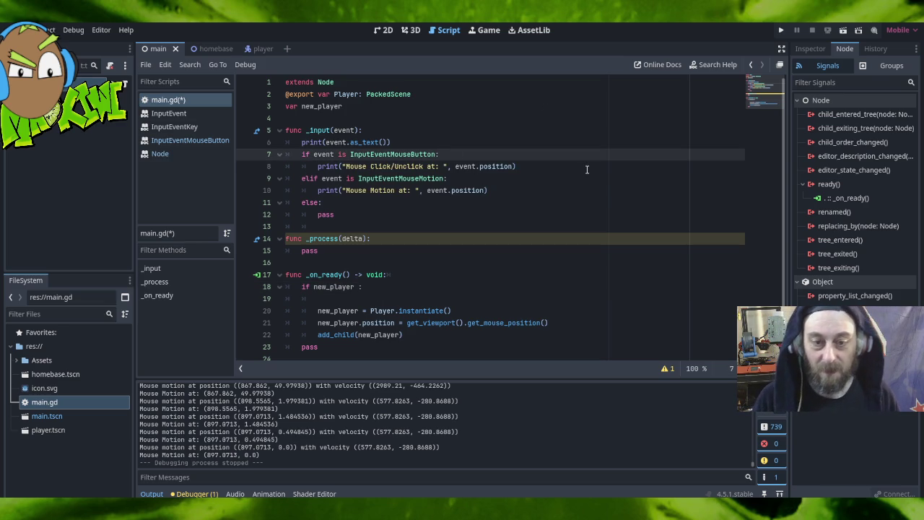
key(Return)
text(if event.button_index == MOUSE_BUTTON_LEFT :)
key(Return)
text(print("Left mouse button"))
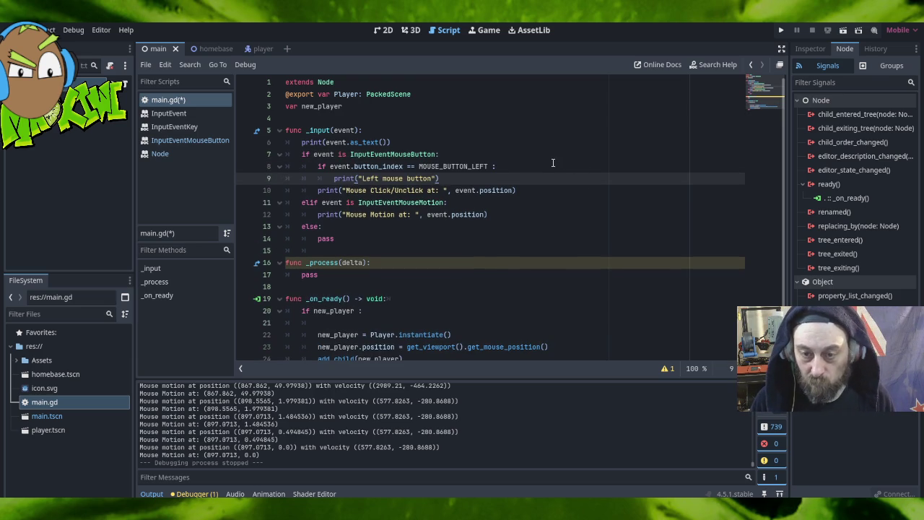
Move the Mouse Click/Unclick print above the left-button check, fix its indent, and save main.gd.
click(318, 190)
key(Tab)
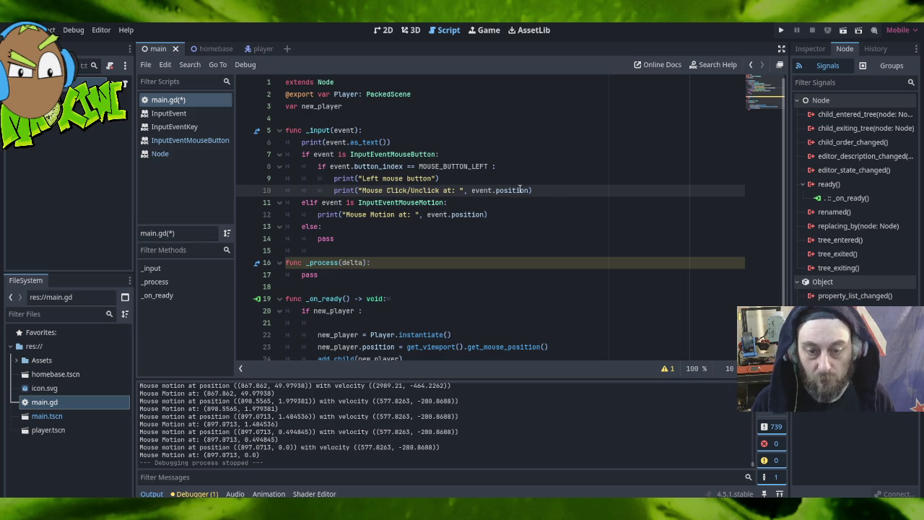
drag(481, 181, 547, 190)
key(ctrl+c)
key(Delete)
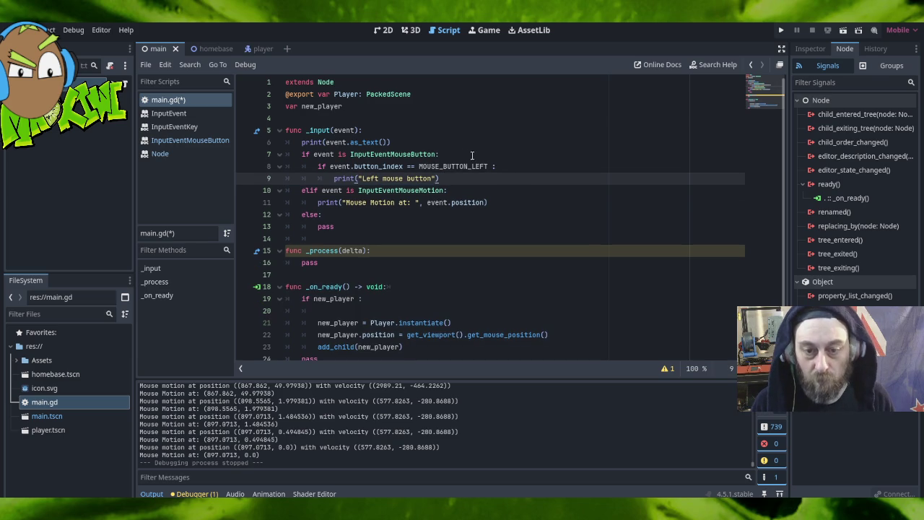
click(456, 154)
key(ctrl+v)
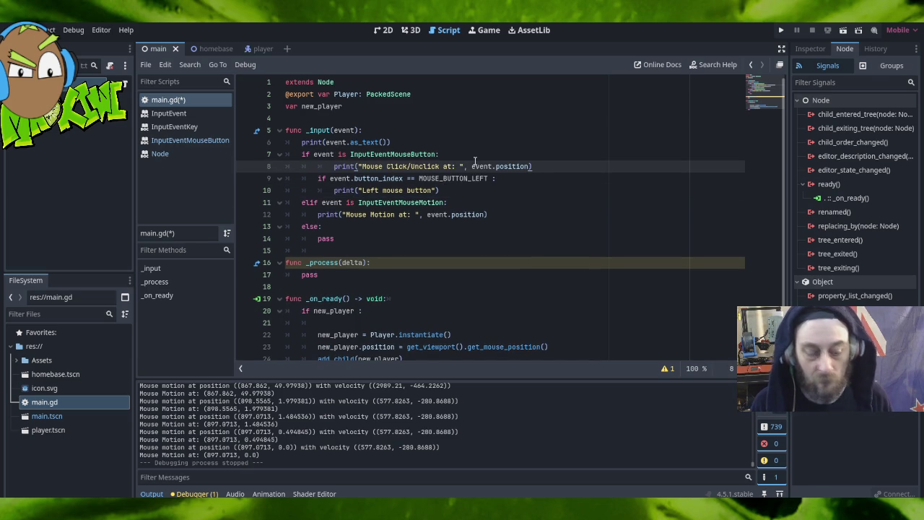
key(shift+Tab)
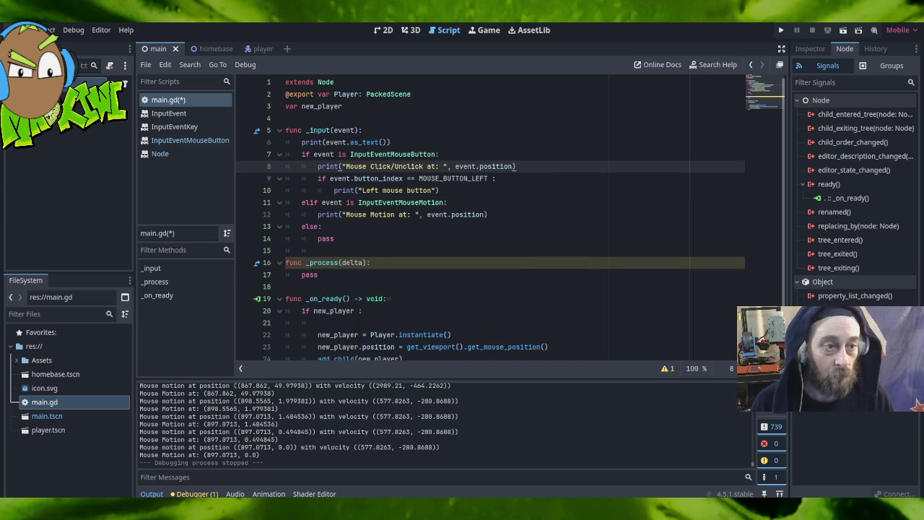
click(29, 29)
click(72, 116)
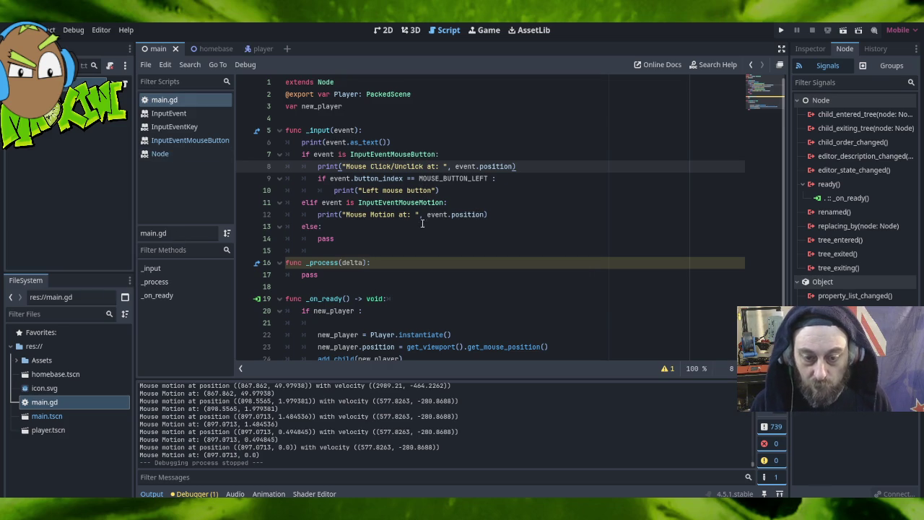
Delete the 'if new_player' check and cut the three player-spawning lines from _on_ready.
scroll(353, 266, down, 1)
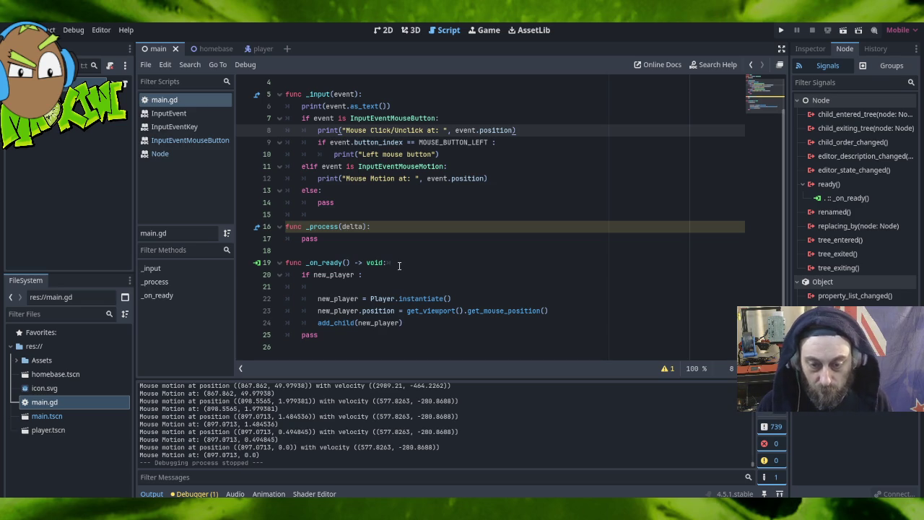
mouse_move(399, 264)
mouse_down()
mouse_move(415, 297)
mouse_move(412, 289)
mouse_up()
key(BackSpace)
click(418, 299)
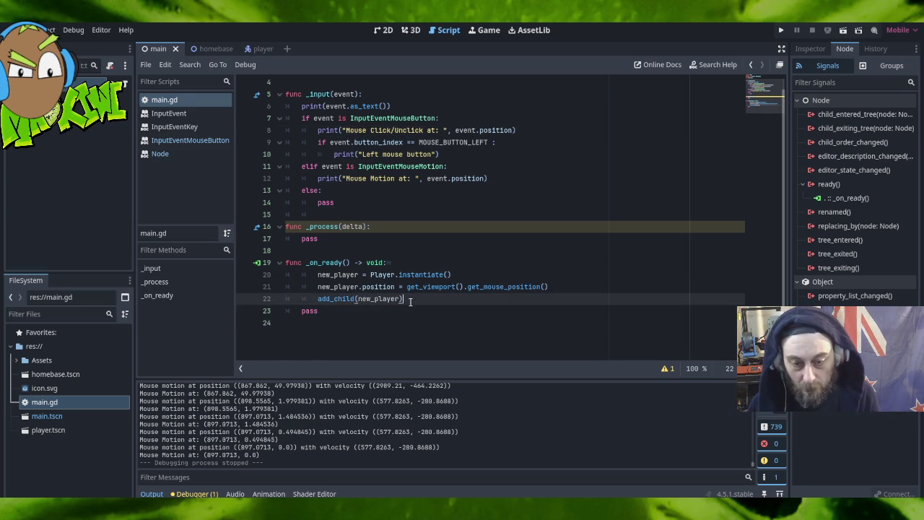
drag(418, 265, 458, 304)
key(ctrl+c)
key(BackSpace)
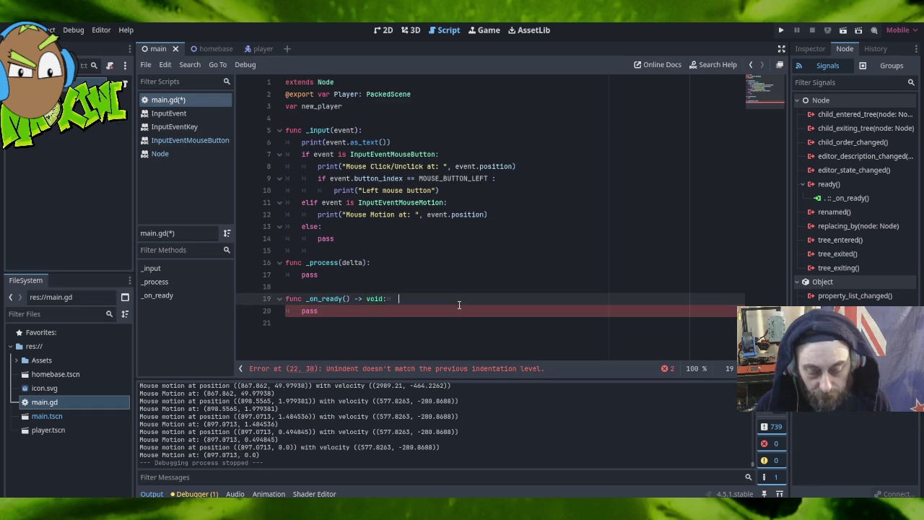
click(462, 260)
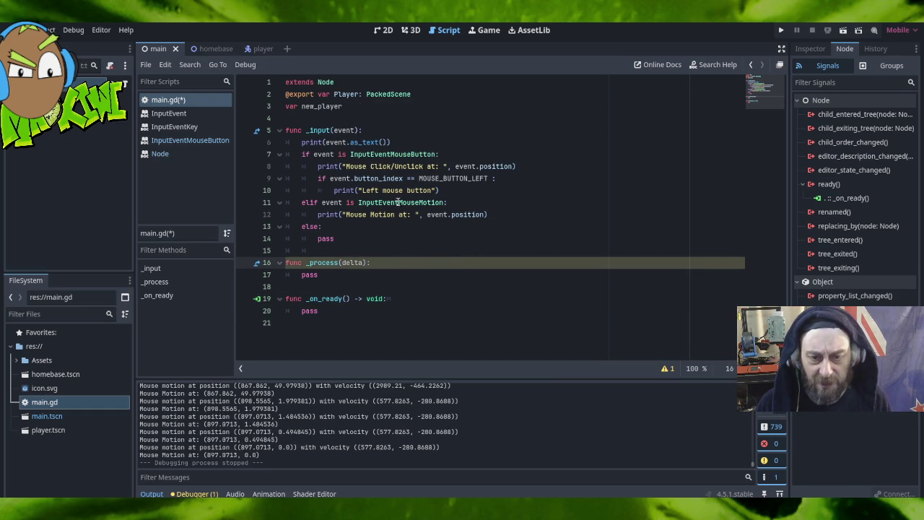
Paste the spawning lines under the Left mouse button print, indent them, and save main.gd.
click(445, 190)
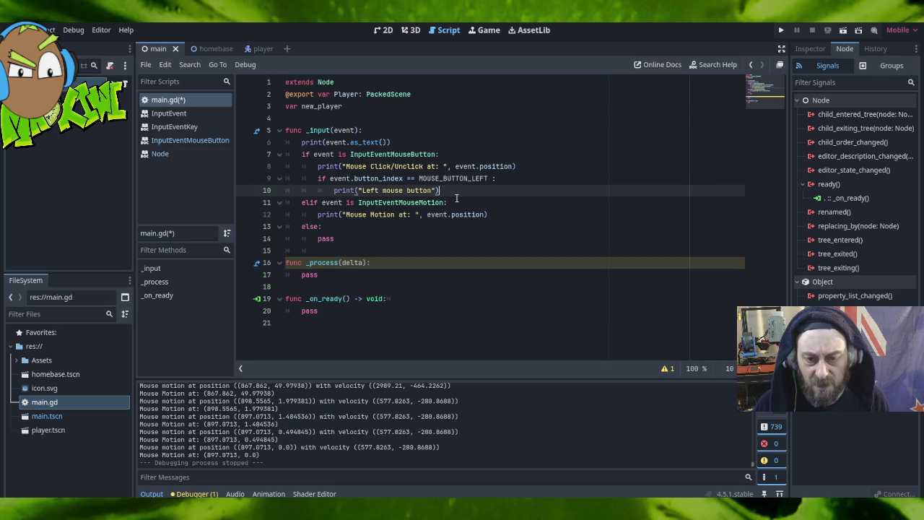
key(ctrl+v)
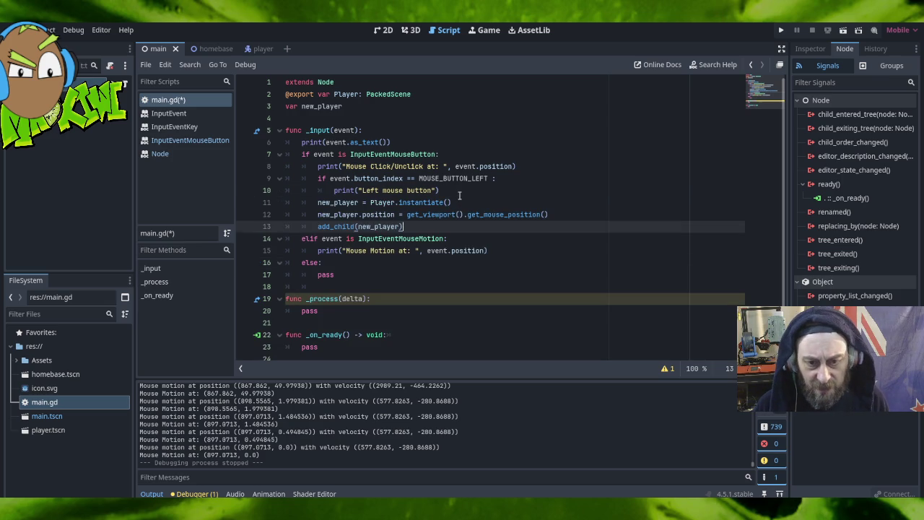
drag(402, 226, 277, 208)
key(Tab)
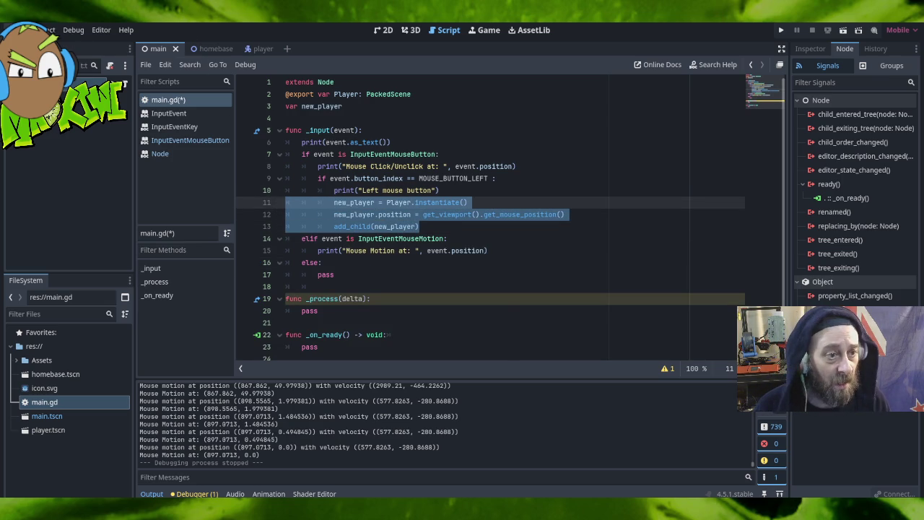
click(15, 29)
click(72, 117)
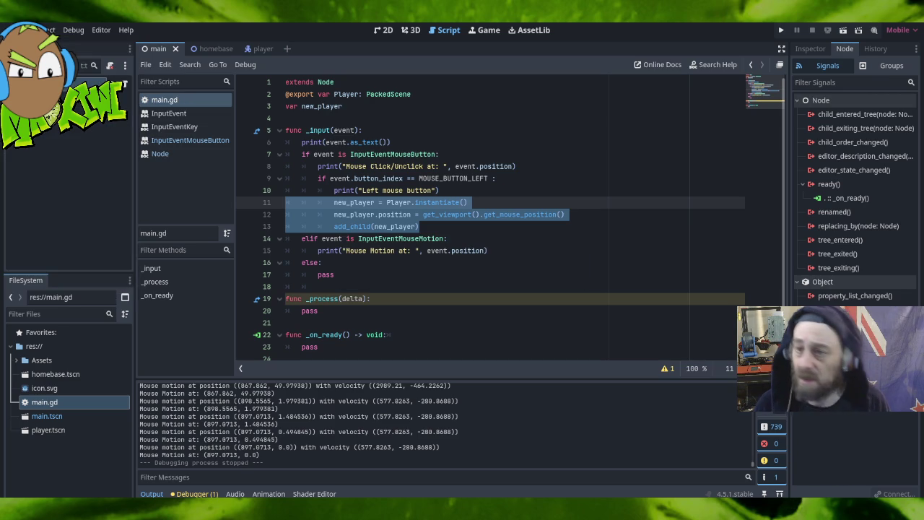
Run the project and left-click twice in the game window to spawn players.
click(778, 30)
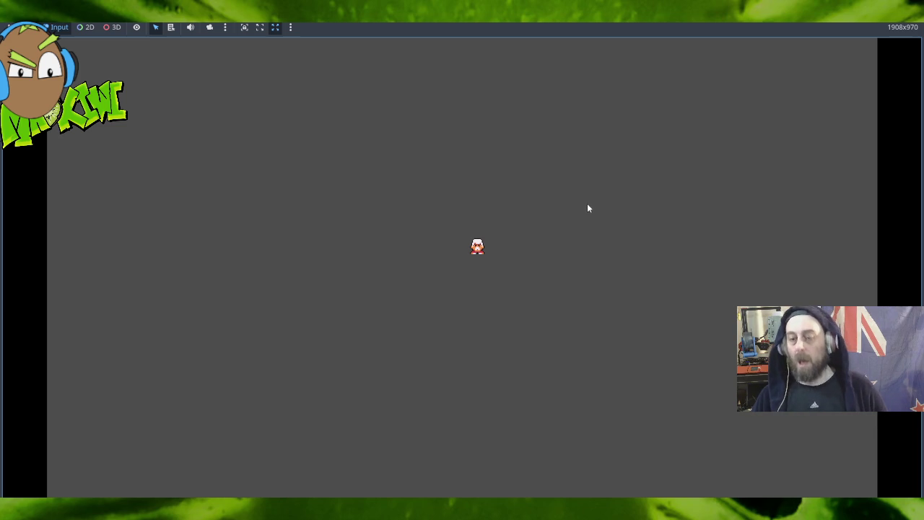
click(383, 191)
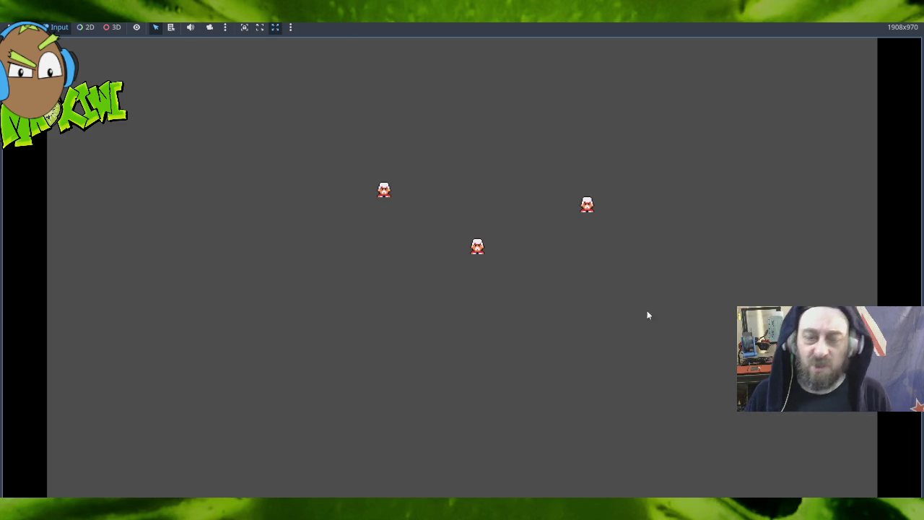
mouse_move(641, 509)
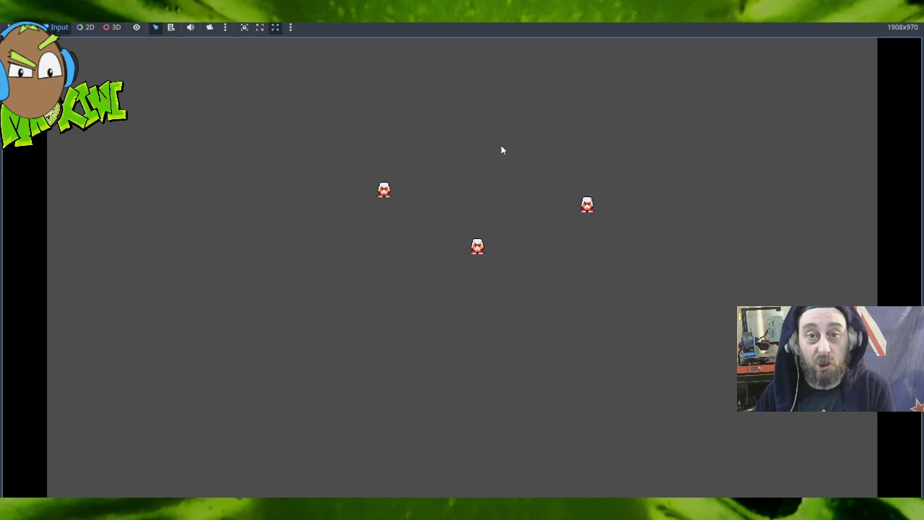
click(476, 166)
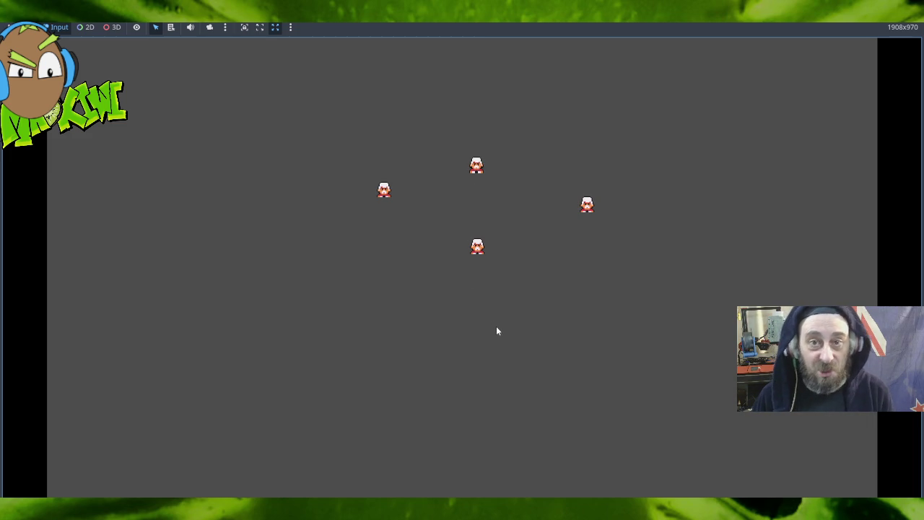
Spawn a cluster of players near the centre with rapid left clicks, then stop the game with F8.
click(517, 257)
click(502, 255)
click(506, 241)
click(462, 225)
click(478, 255)
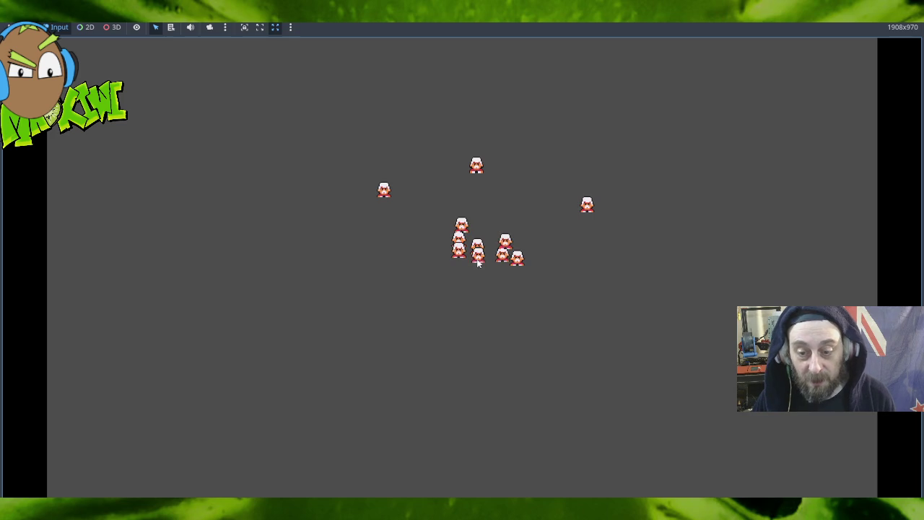
click(475, 263)
click(496, 242)
click(459, 250)
click(457, 242)
click(497, 245)
click(461, 269)
click(472, 226)
click(503, 225)
click(518, 243)
click(442, 268)
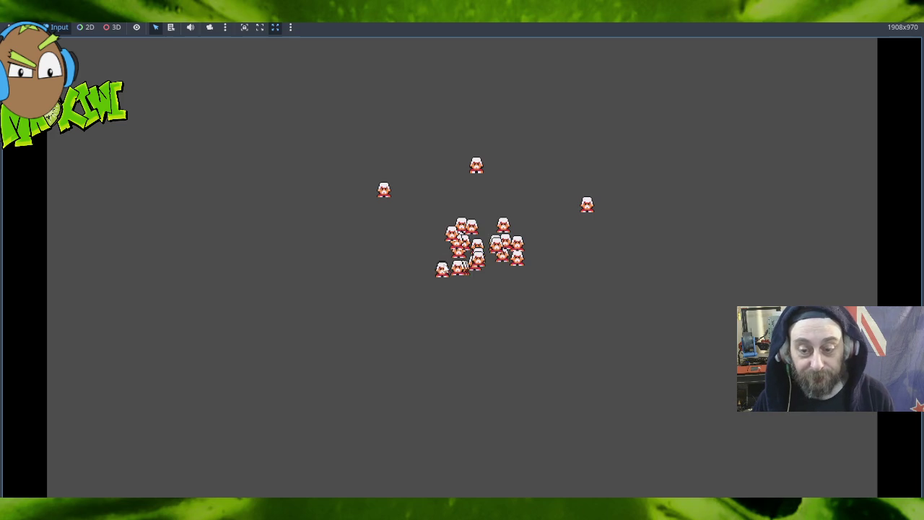
click(540, 271)
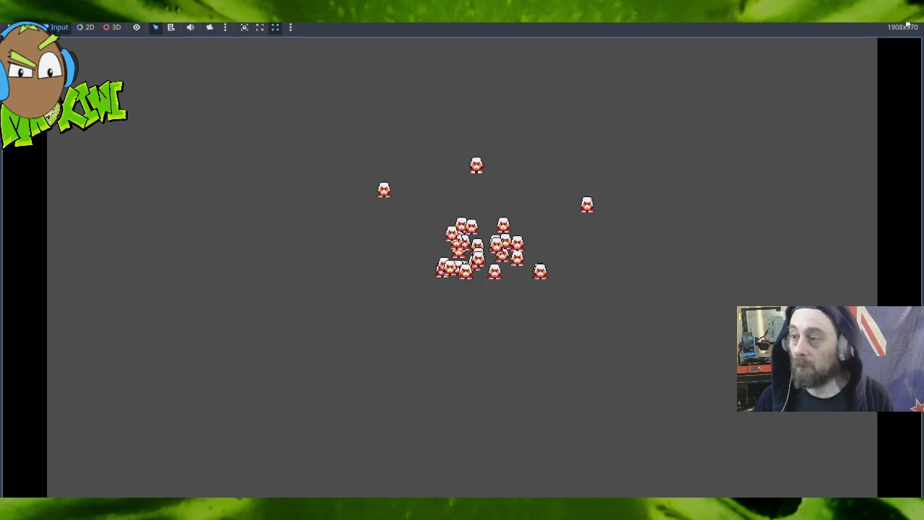
key(F8)
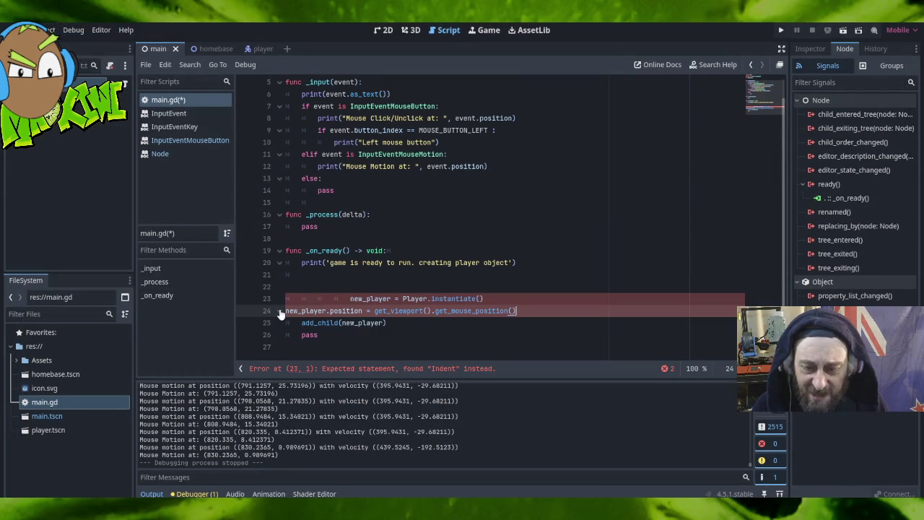
Fix the indentation of the instantiate and position lines in _on_ready.
click(398, 327)
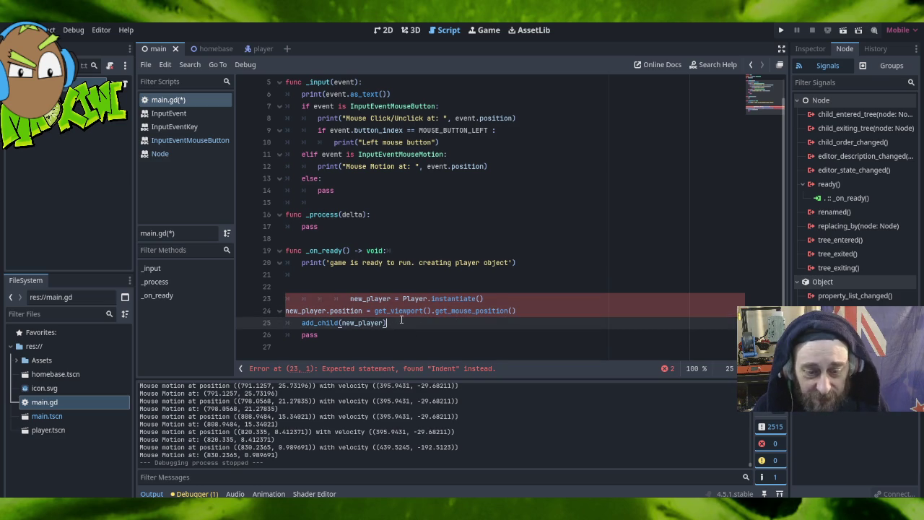
click(286, 311)
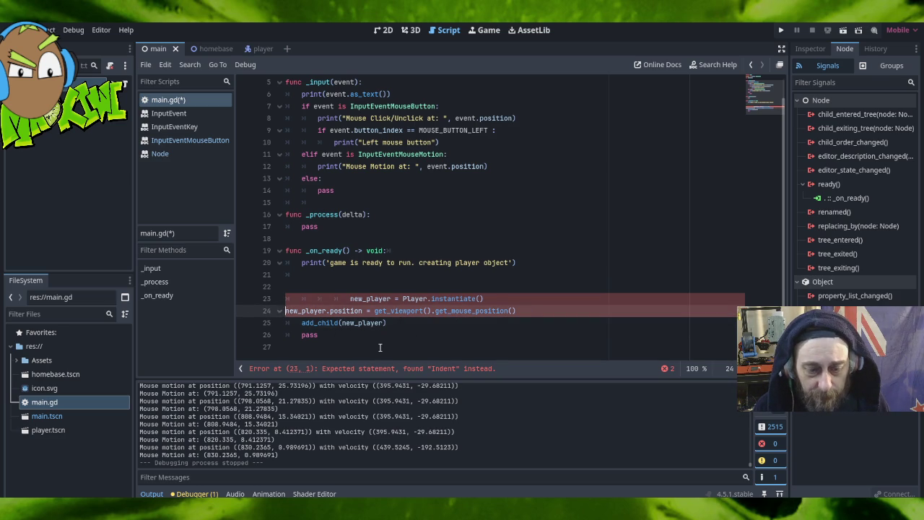
key(Tab)
click(351, 299)
key(BackSpace)
key(BackSpace)
key(BackSpace)
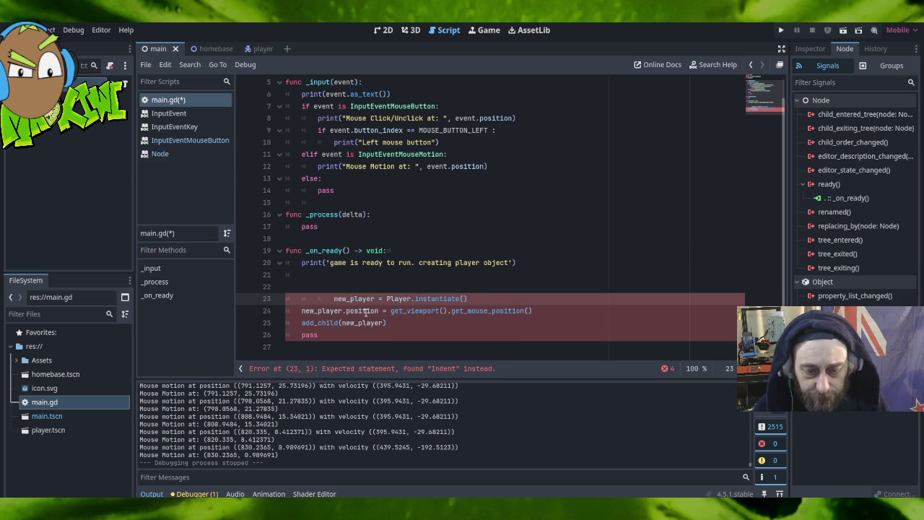
click(418, 324)
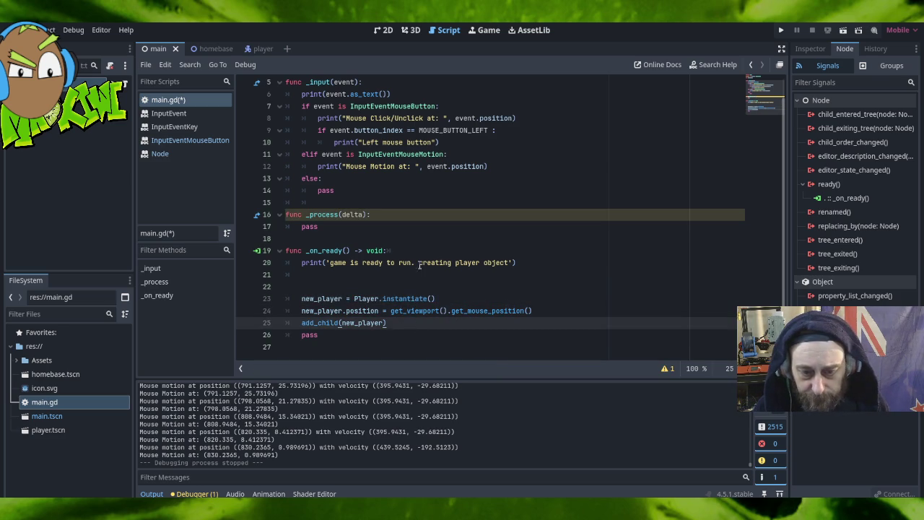
Delete the blank lines under the ready print and save main.gd.
drag(517, 263, 545, 290)
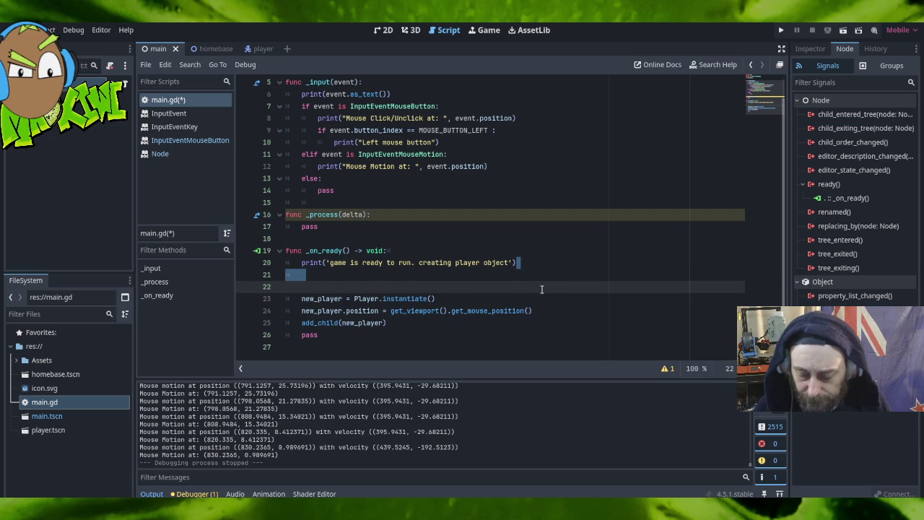
key(BackSpace)
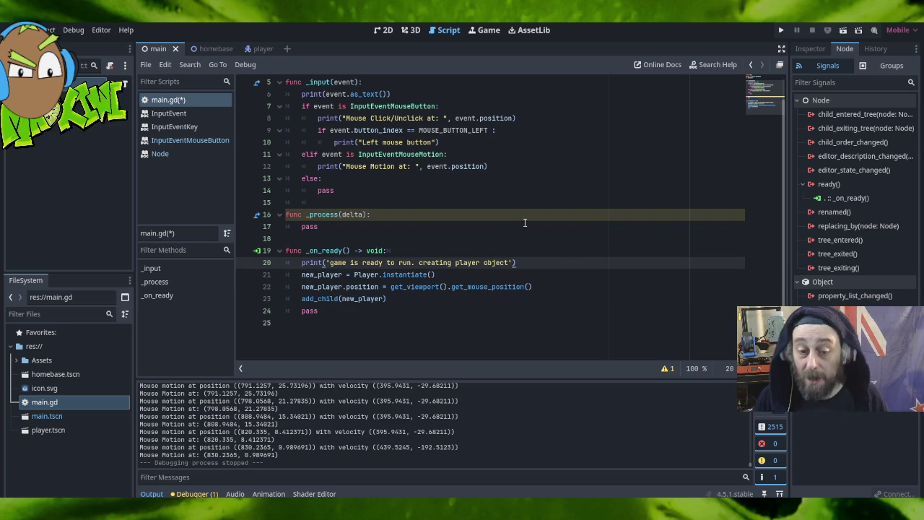
click(16, 30)
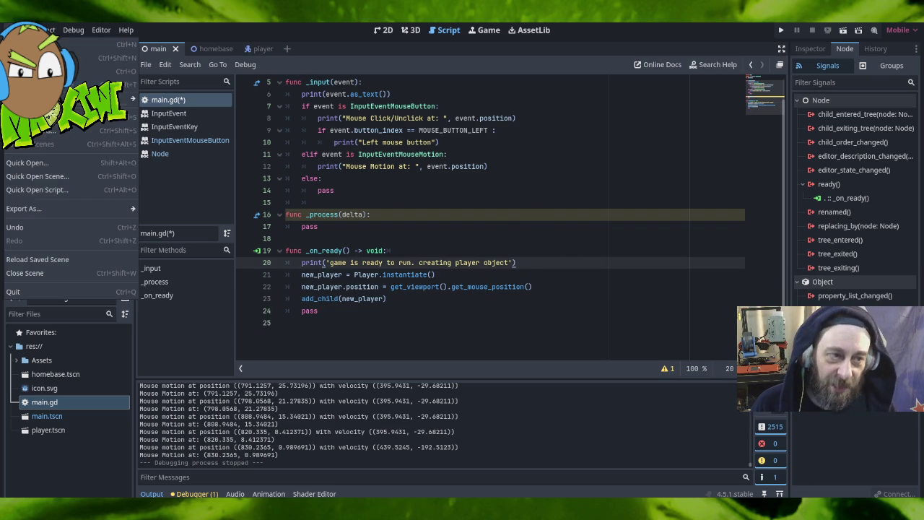
click(72, 116)
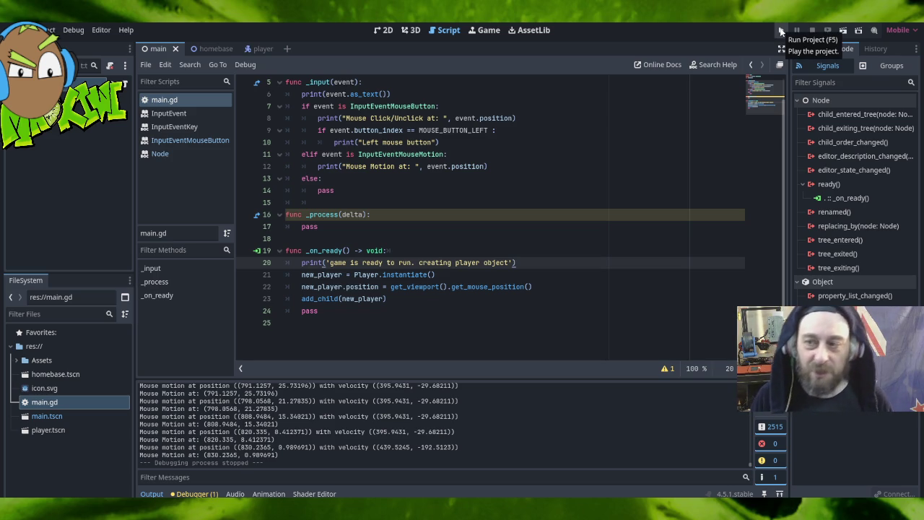
click(780, 32)
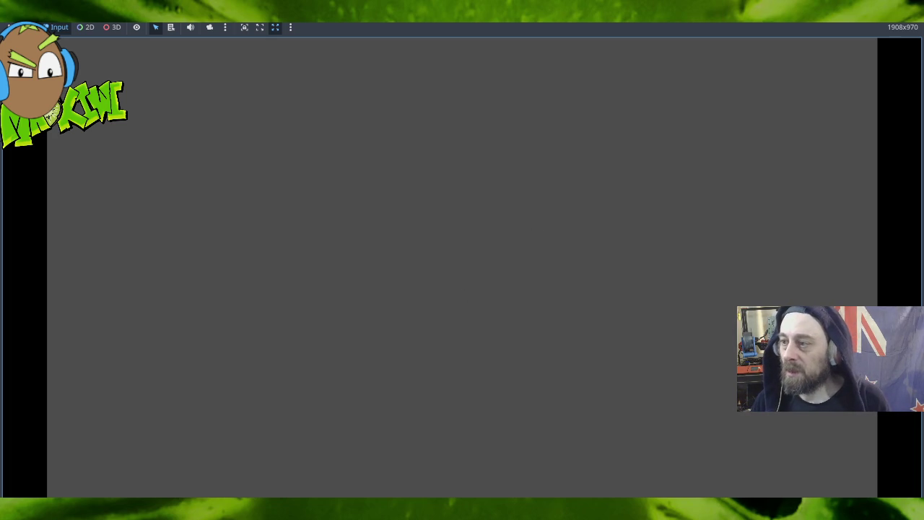
key(F8)
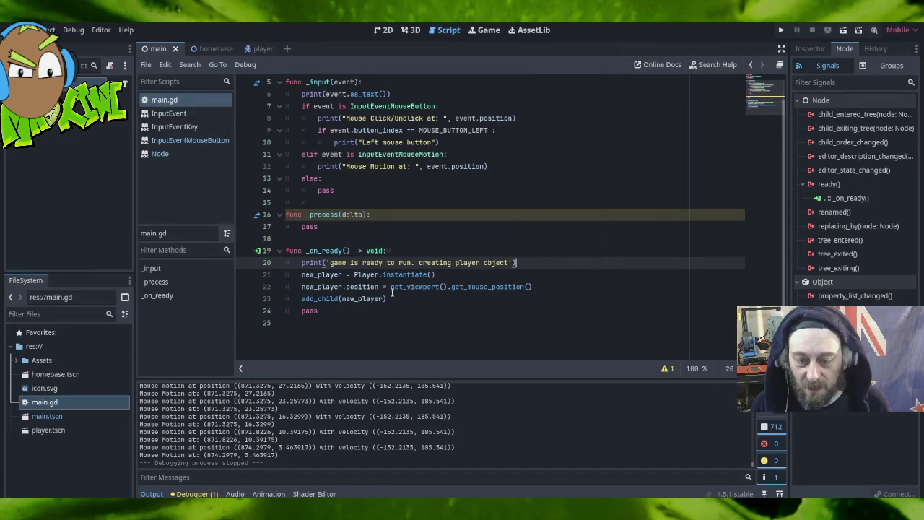
Start a new 'if' line after the instantiate line in _on_ready.
drag(391, 286, 546, 287)
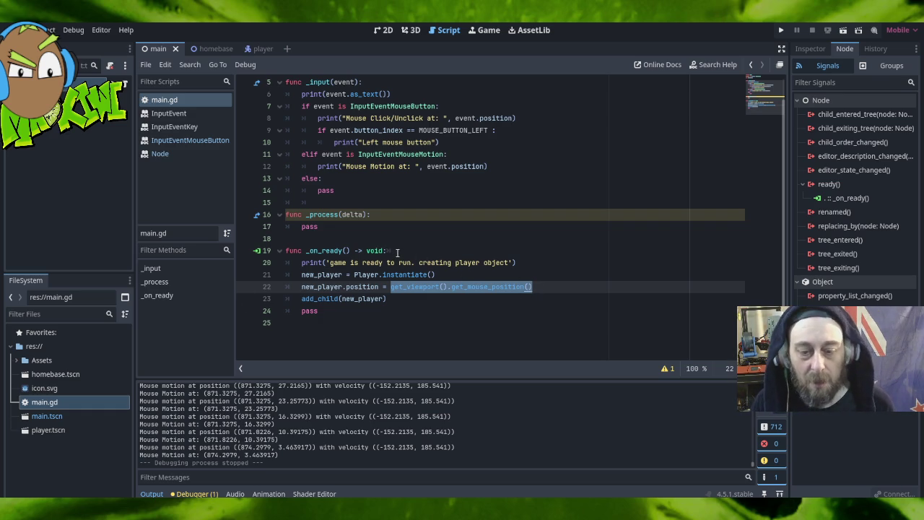
click(374, 215)
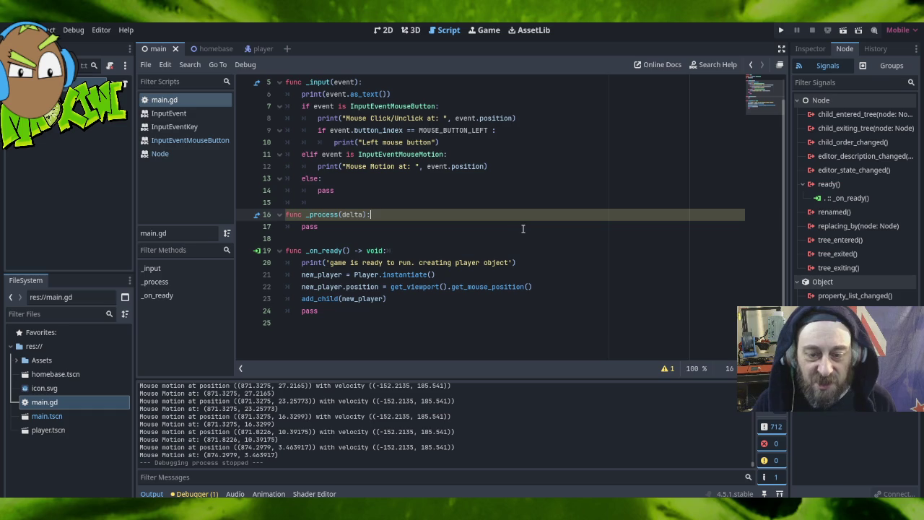
click(444, 275)
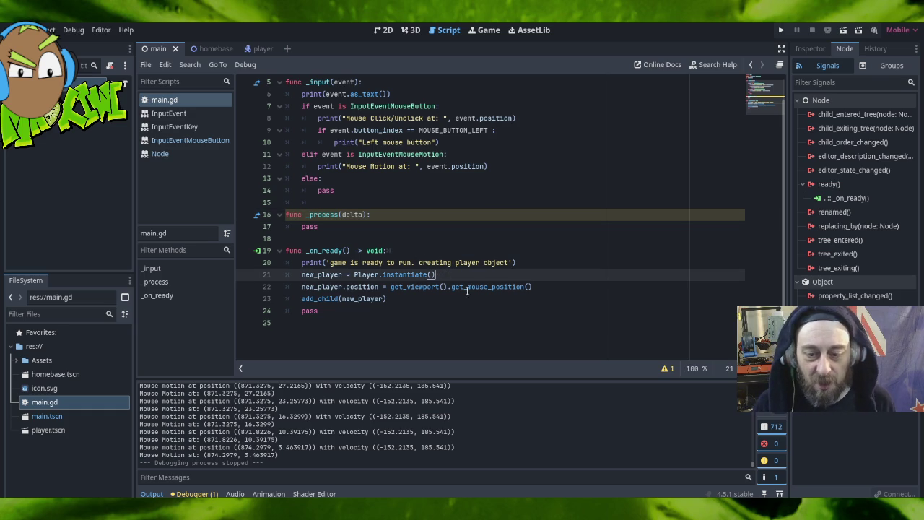
key(Return)
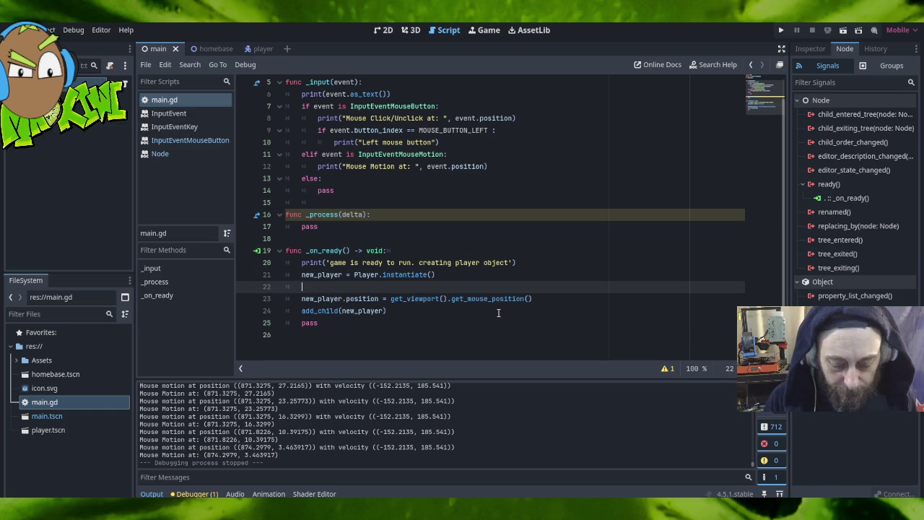
text(if)
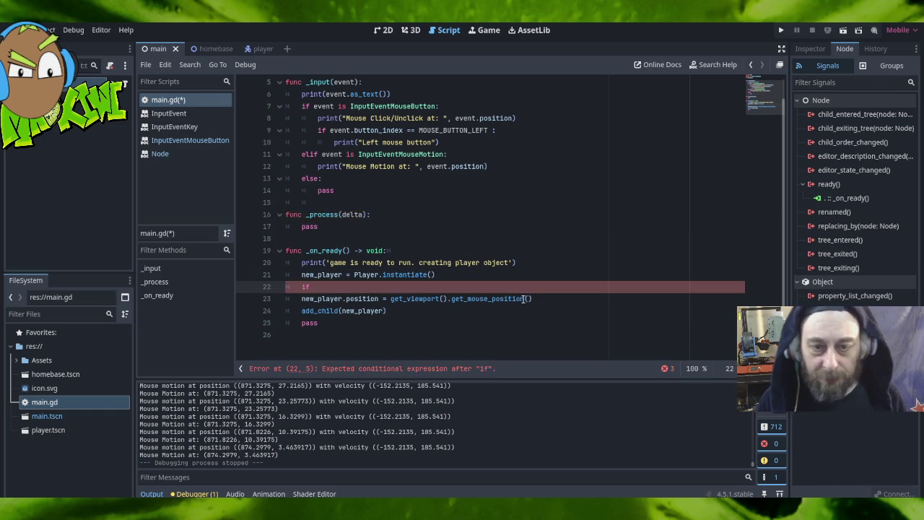
Declare 'var last_mouse_pos' on a new line below var new_player.
scroll(401, 299, up, 2)
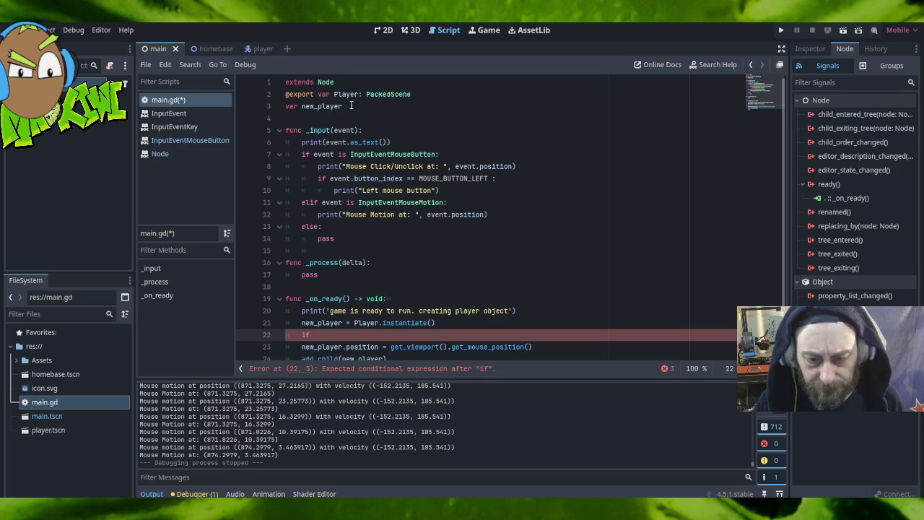
click(351, 106)
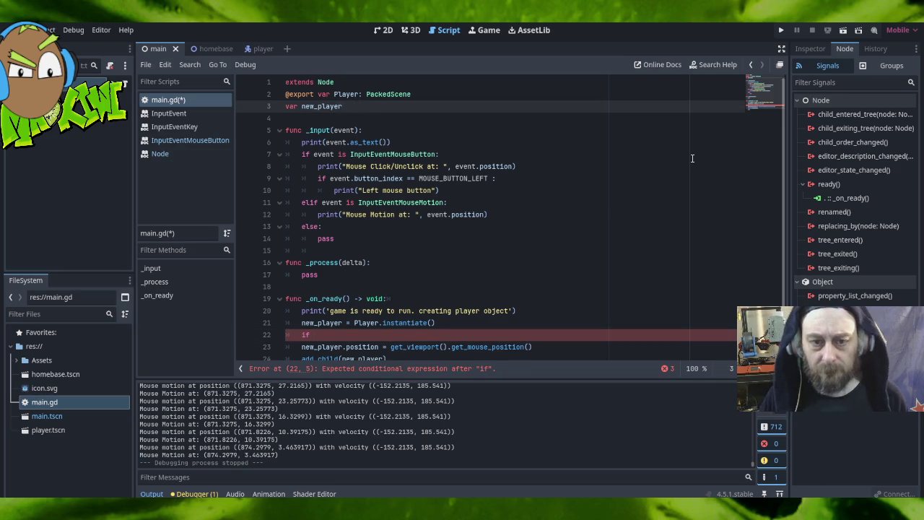
key(Return)
text(var )
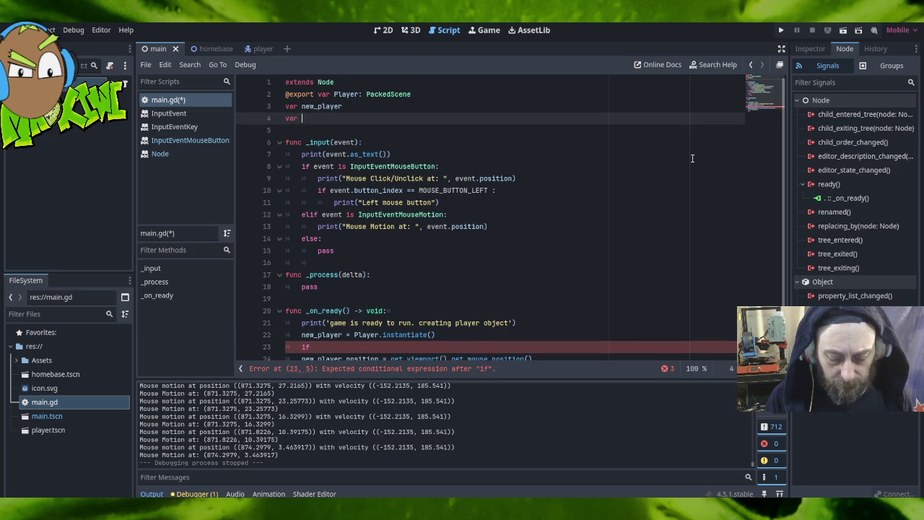
text(last)
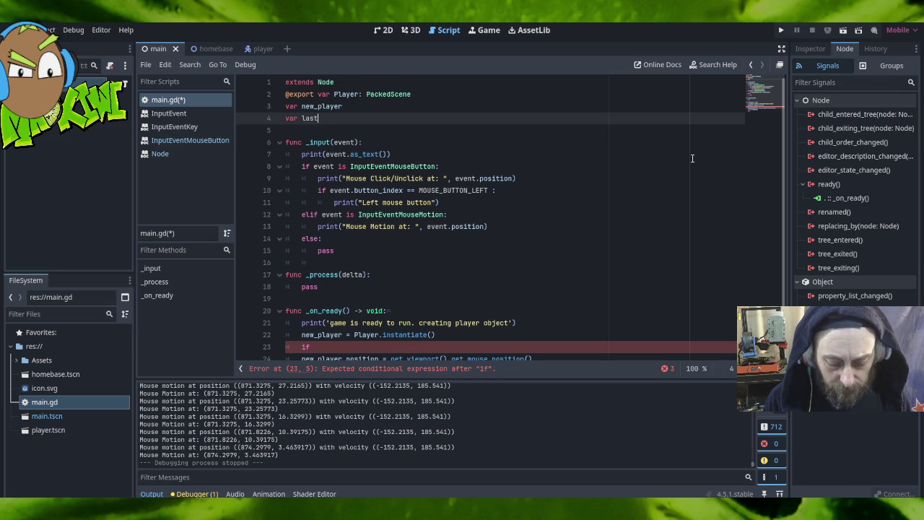
text(Mmouse)
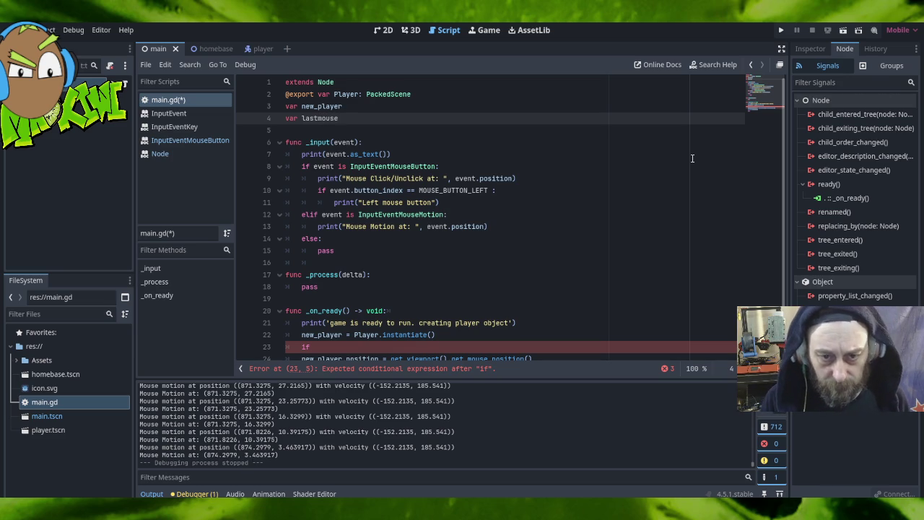
text(pos)
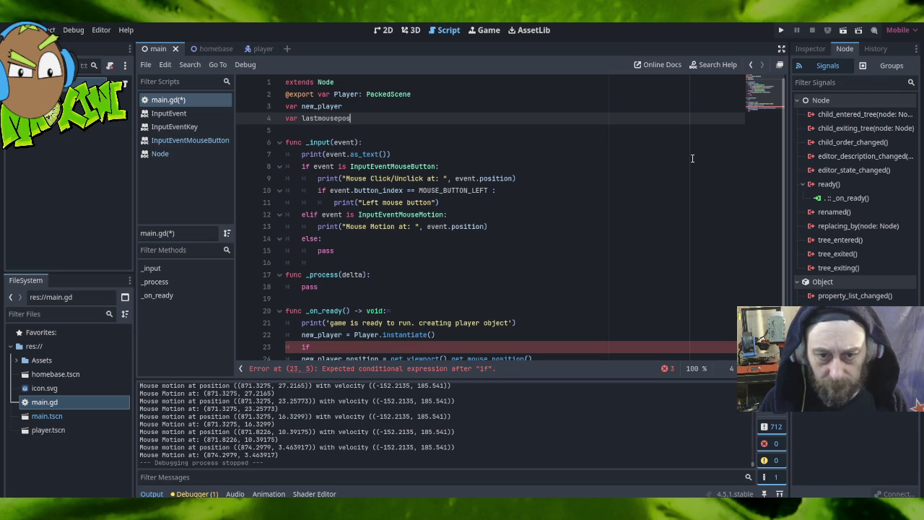
click(318, 117)
text(_)
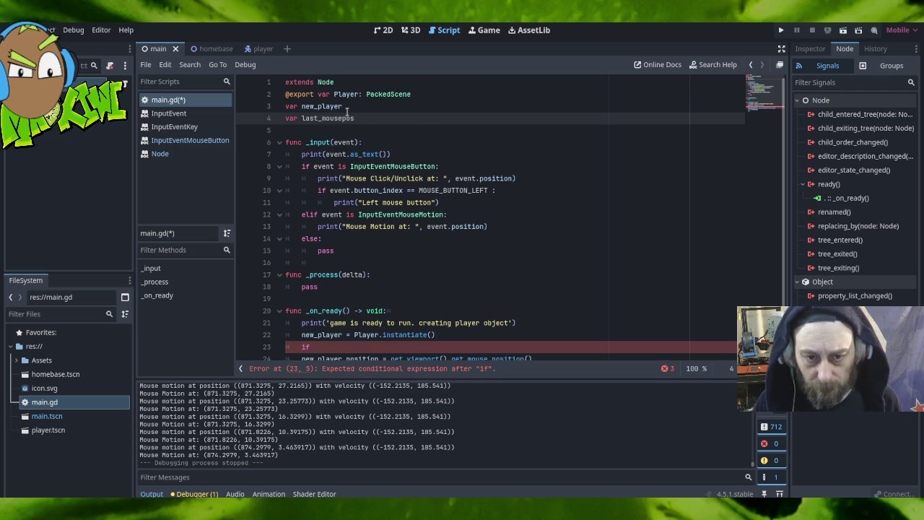
click(343, 118)
text(_)
click(423, 121)
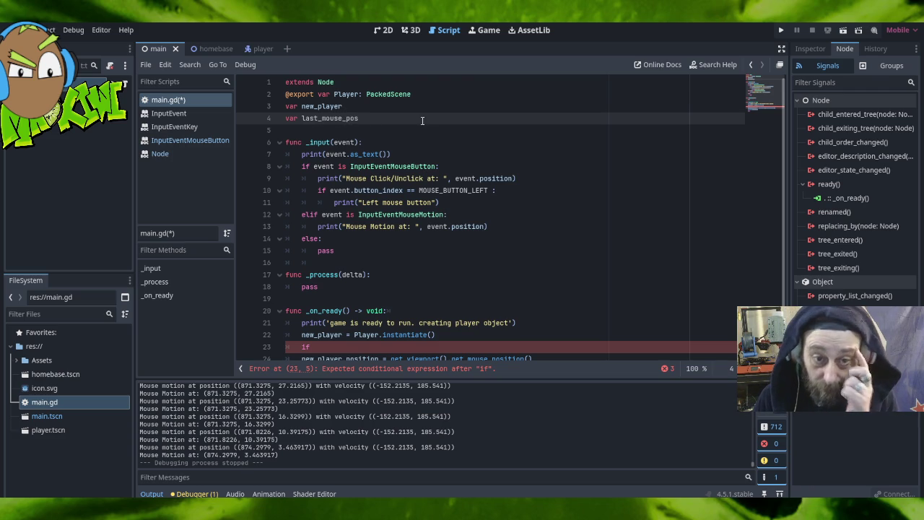
Complete line 23 as 'if last_mouse_pos', dropping the 'is null' test, then switch to the docs.
scroll(440, 174, down, 2)
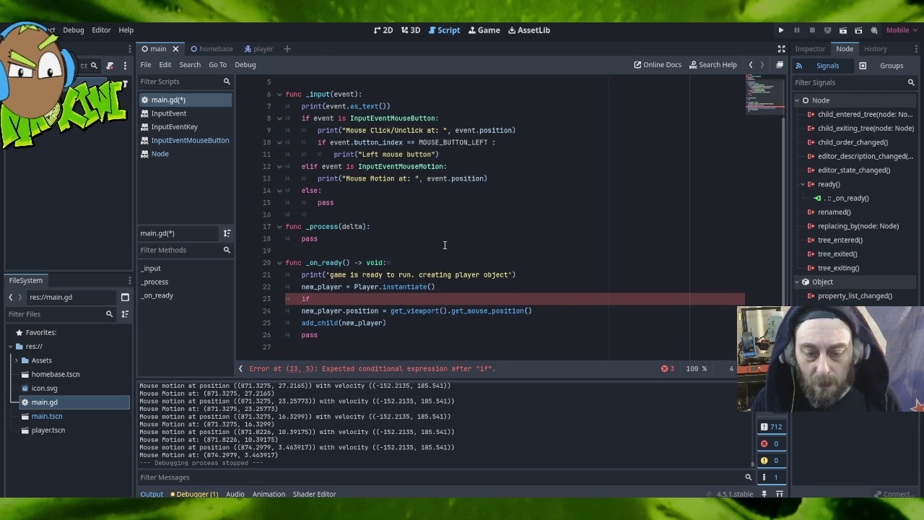
click(321, 298)
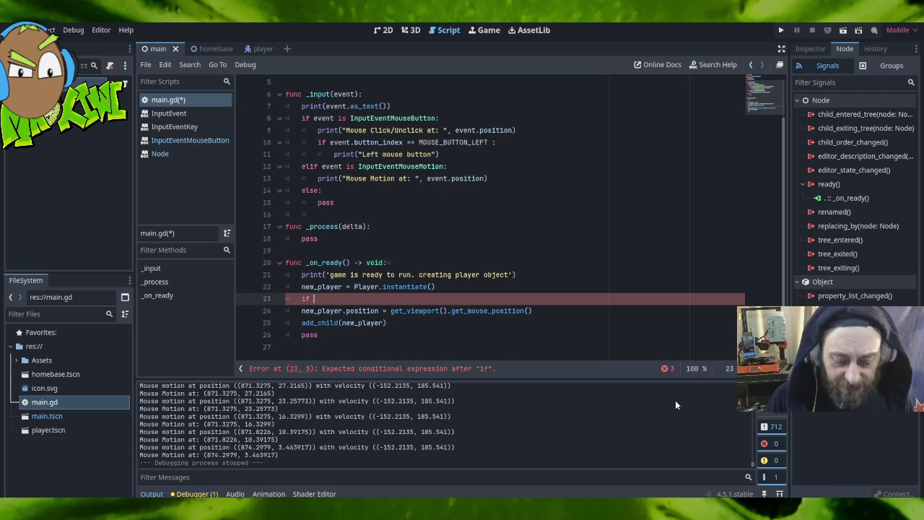
text(last_mouse_pos)
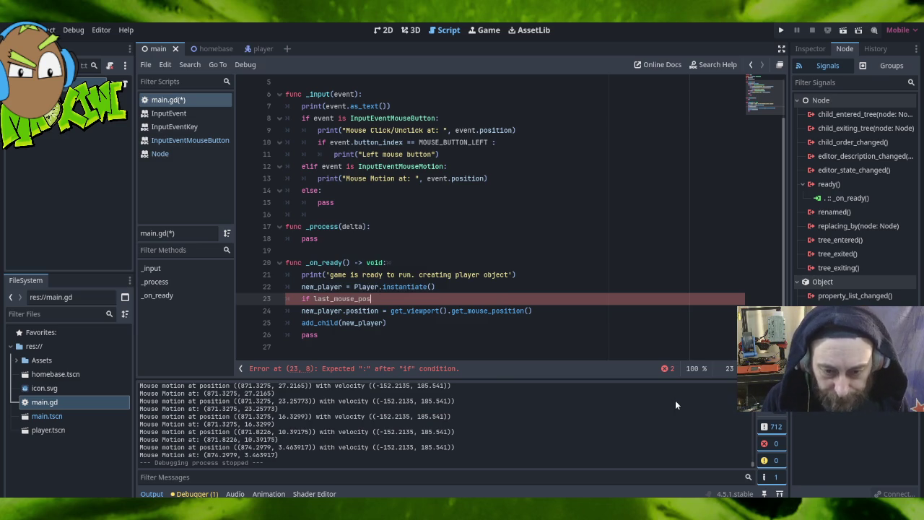
text( is )
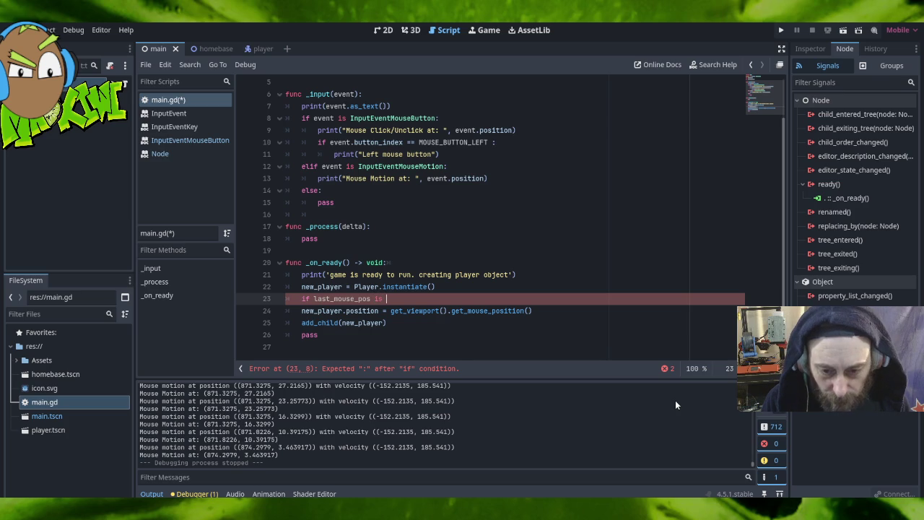
text(n)
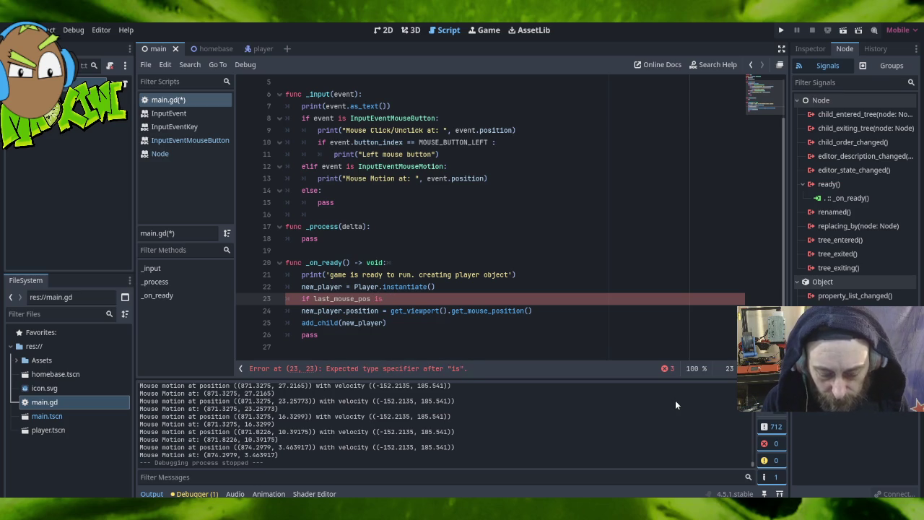
text(ull:)
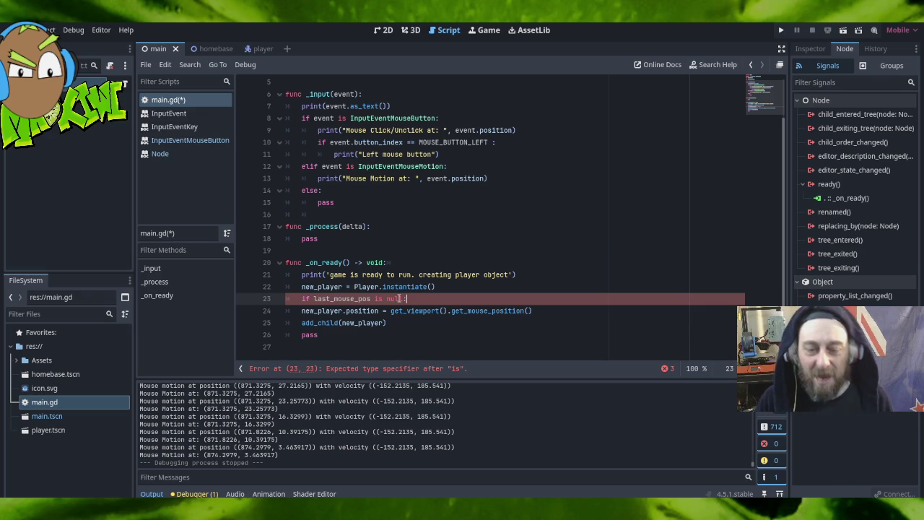
drag(374, 299, 411, 298)
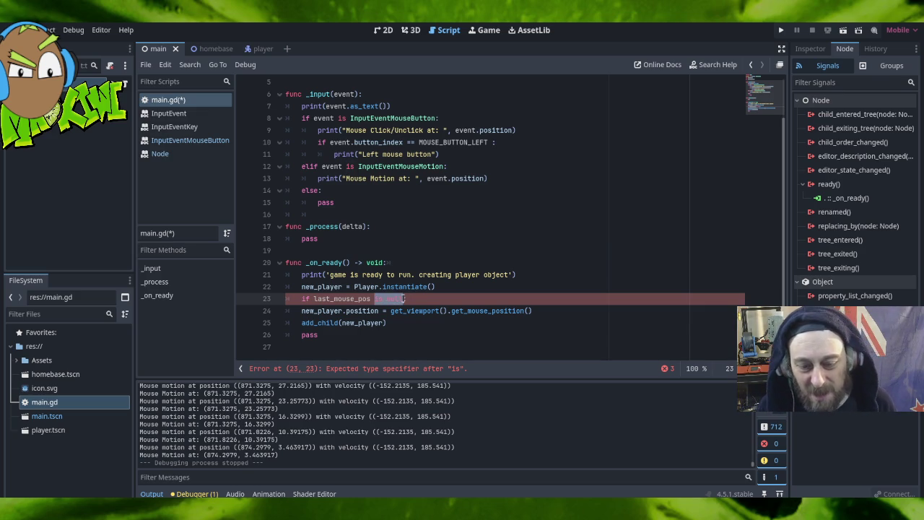
key(BackSpace)
key(BackSpace)
key(Delete)
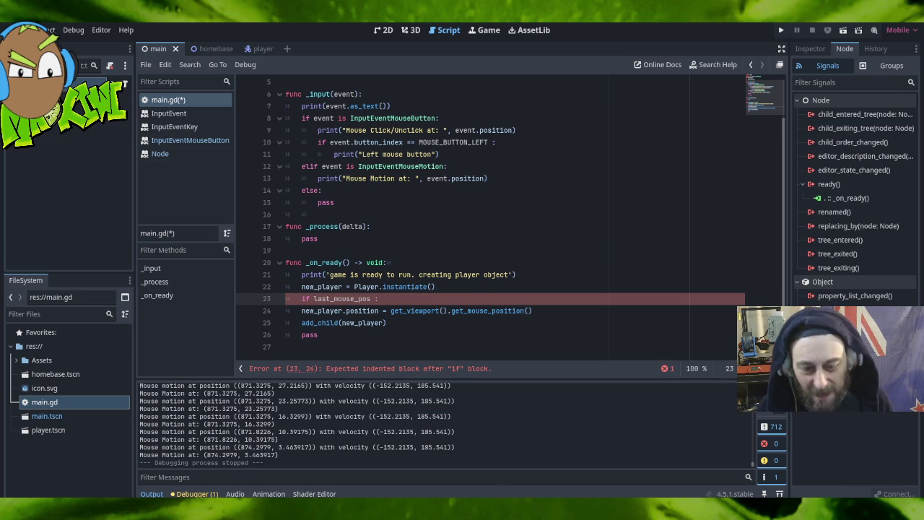
key(alt+Tab)
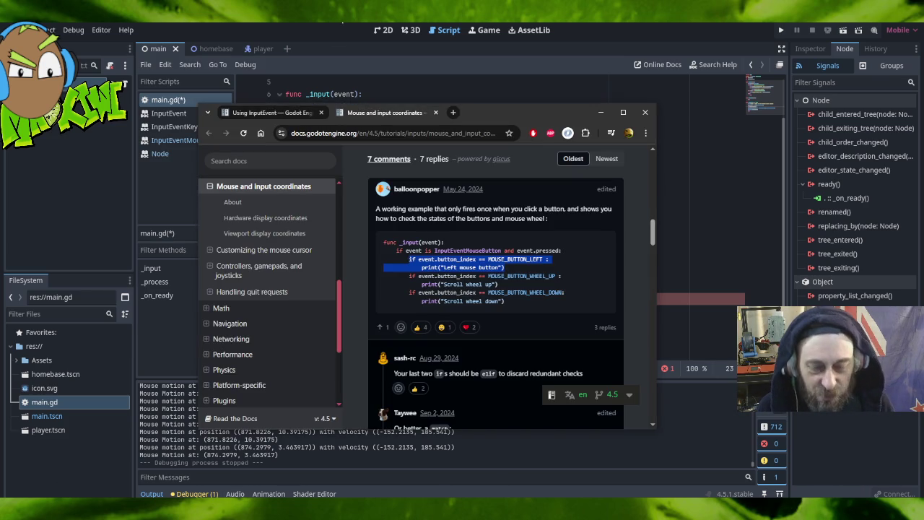
Scroll the forum snippet to the viewport size line, select it, and switch back to main.gd.
scroll(522, 268, down, 3)
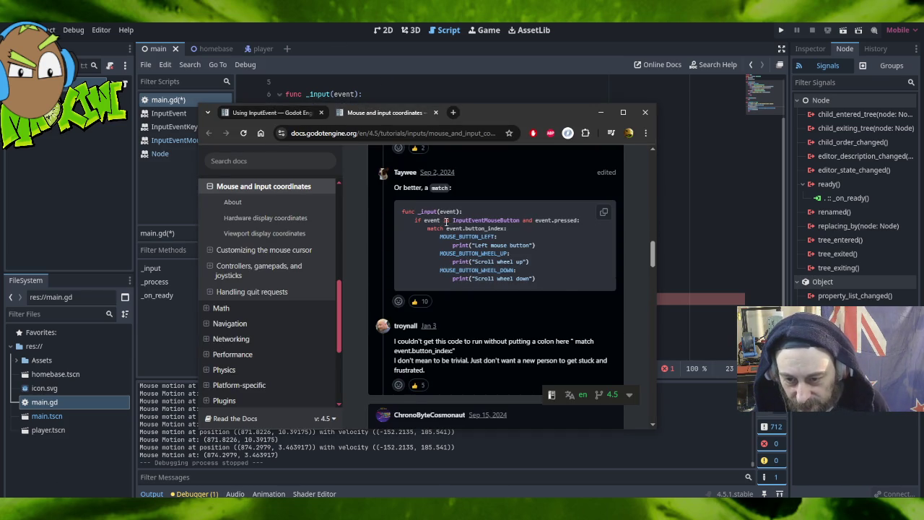
scroll(564, 318, down, 1)
scroll(564, 318, down, 8)
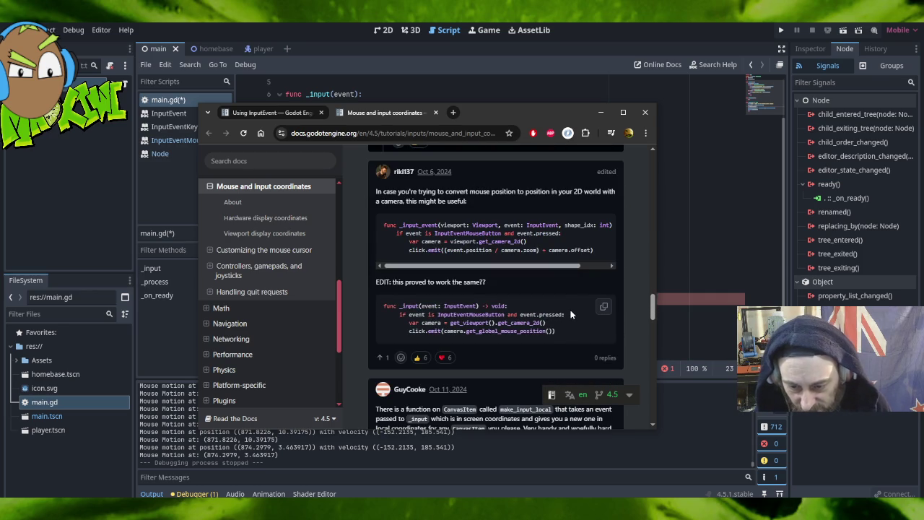
scroll(571, 315, down, 5)
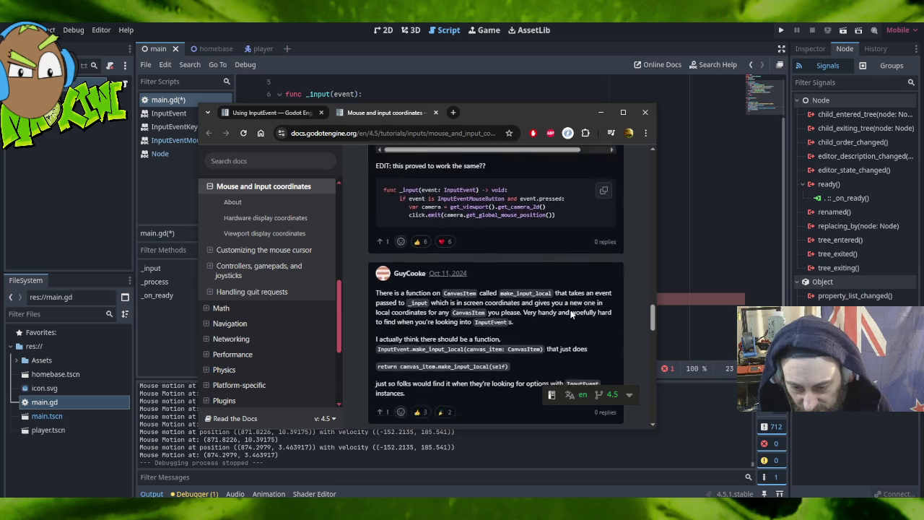
scroll(571, 314, down, 2)
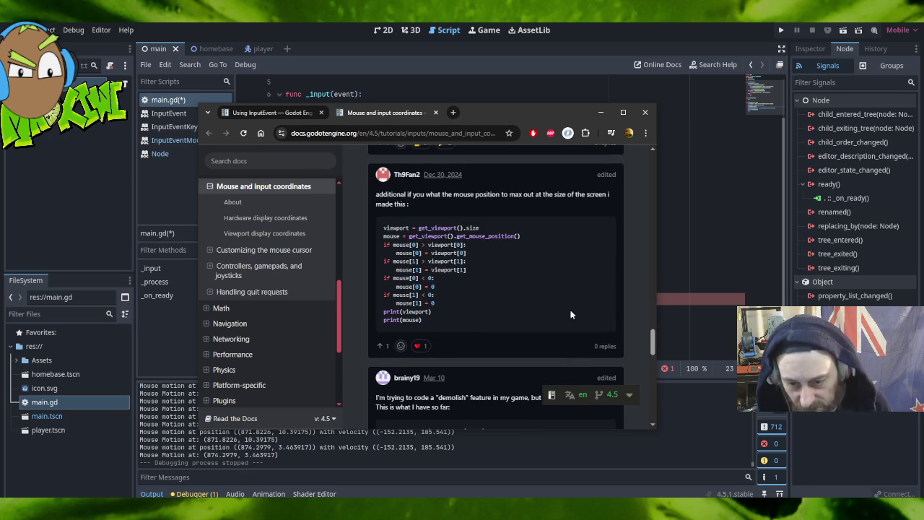
scroll(570, 314, down, 2)
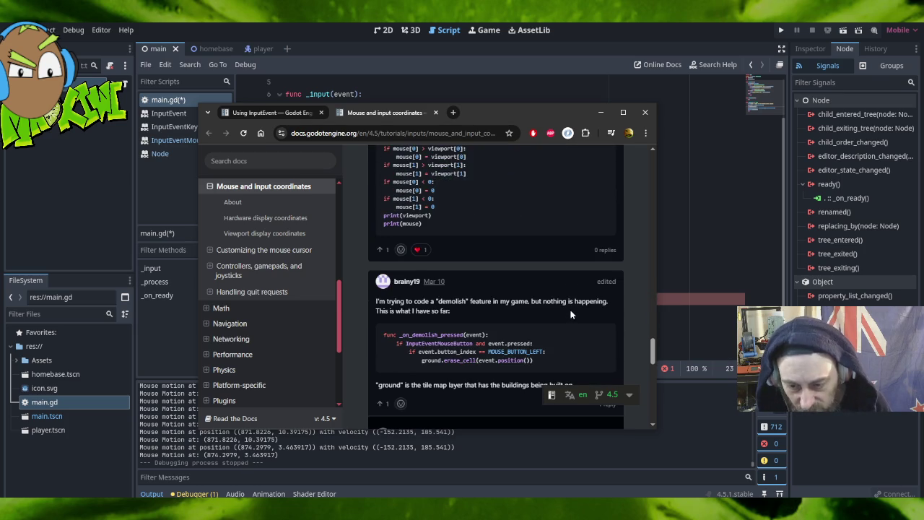
scroll(571, 315, up, 3)
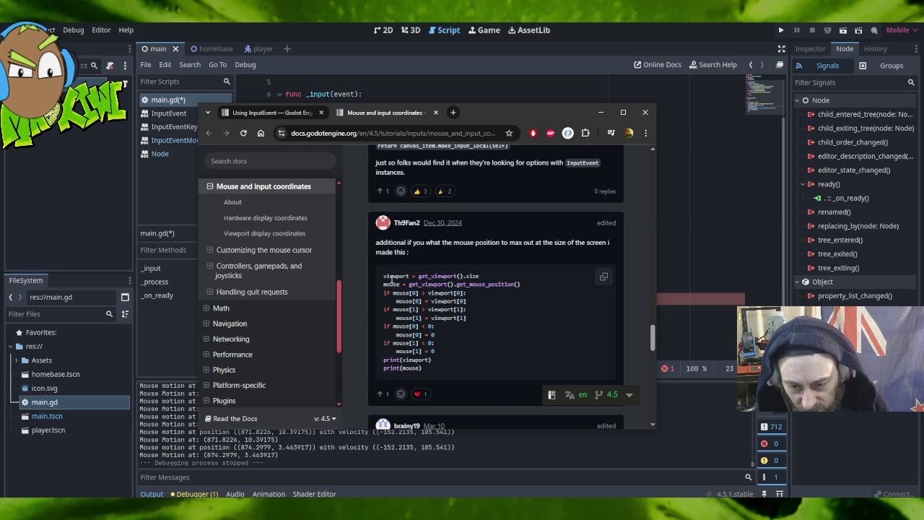
drag(384, 277, 494, 280)
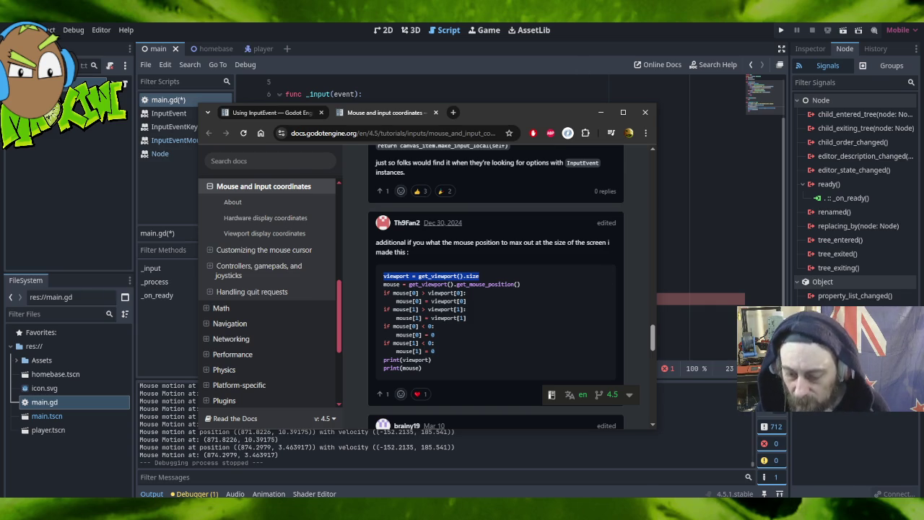
key(alt+Tab)
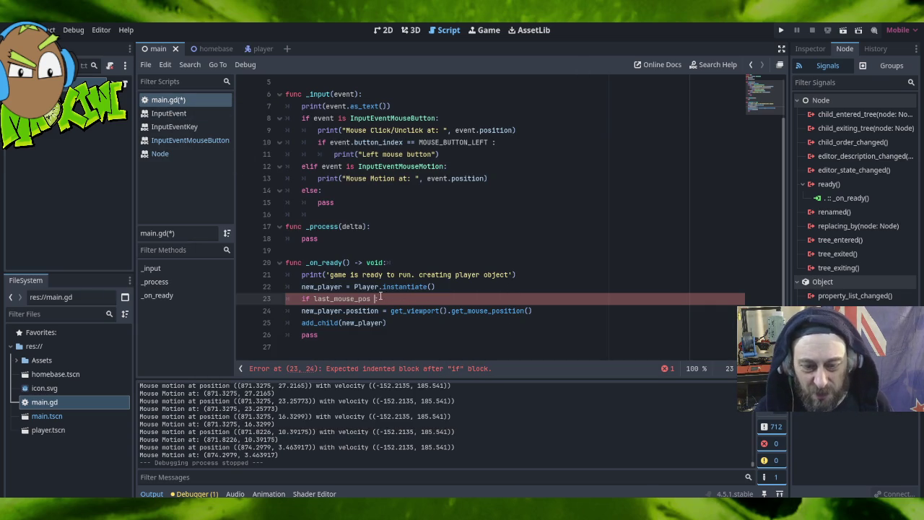
Replace line 23 with 'last_mouse_pos = get_viewport().size /2'.
drag(379, 298, 301, 299)
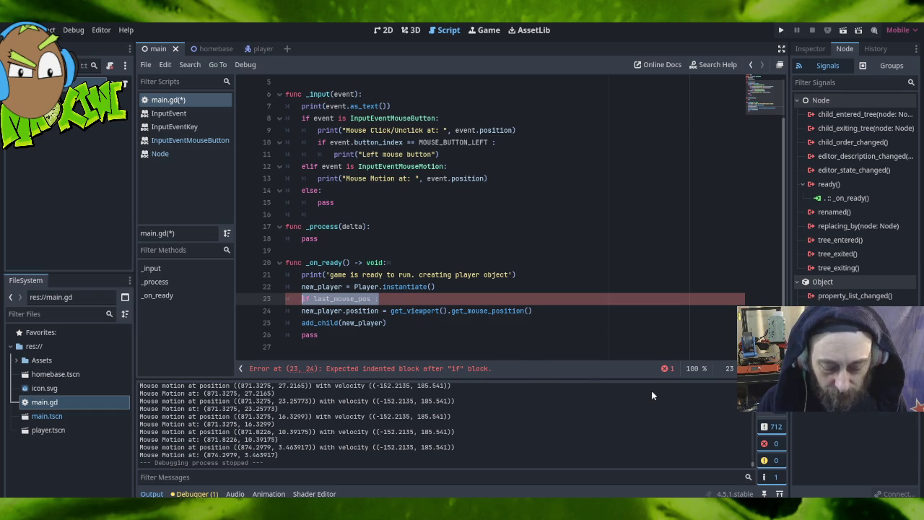
key(Delete)
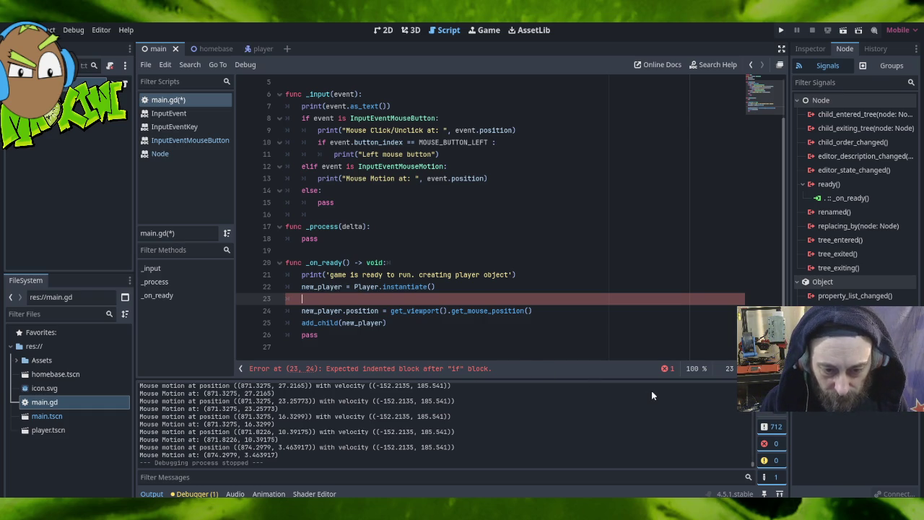
text(las)
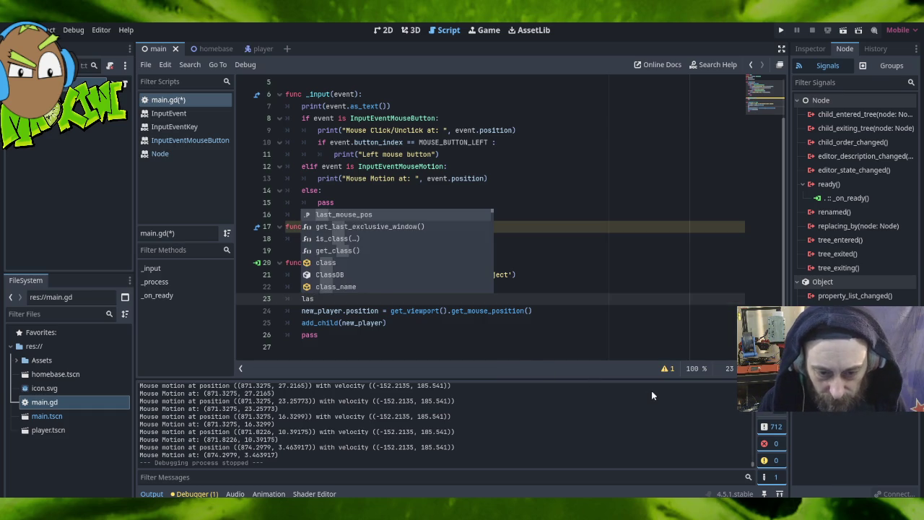
text(t_mouse_pos = viewport = get_viewport().size)
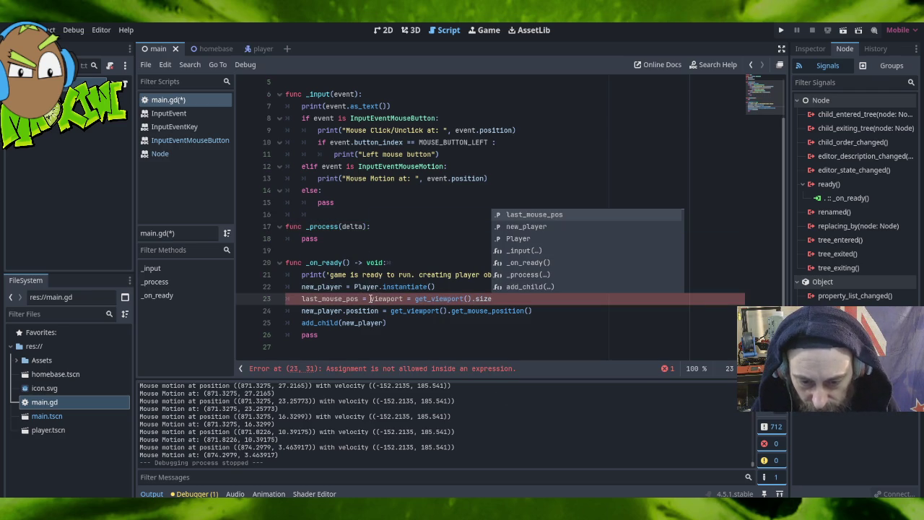
drag(371, 298, 414, 298)
key(BackSpace)
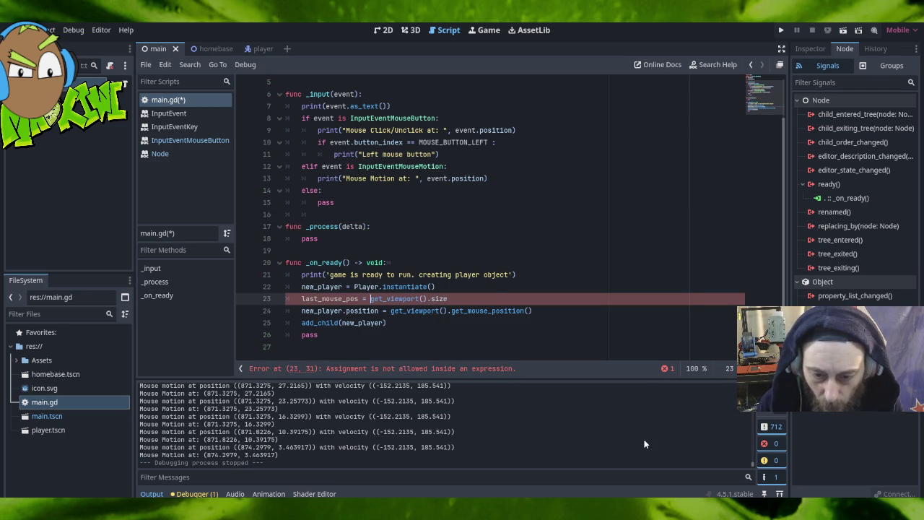
click(472, 298)
text(/2)
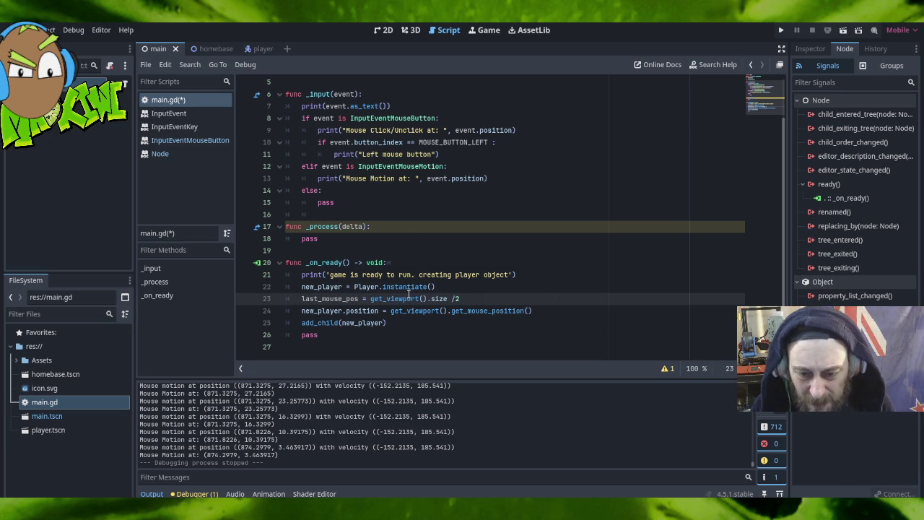
mouse_move(408, 299)
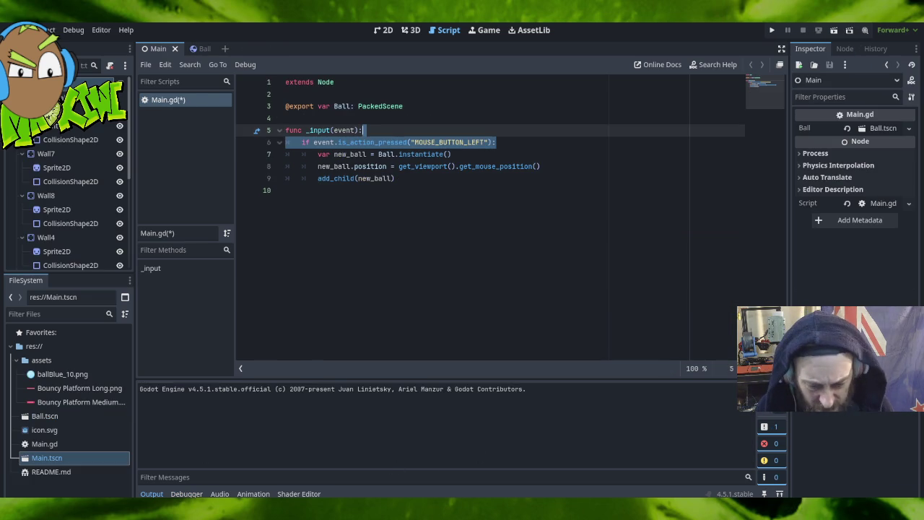
key(alt+Tab)
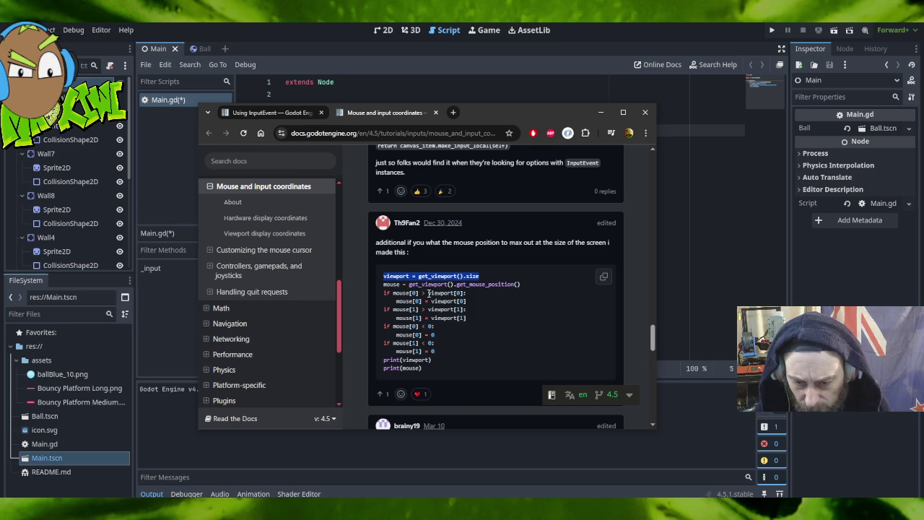
drag(429, 293, 466, 293)
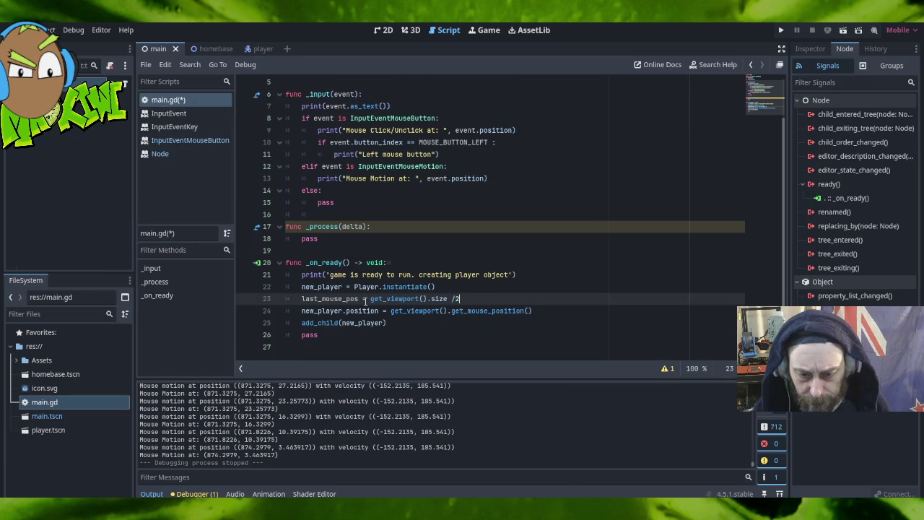
mouse_move(370, 298)
drag(371, 298, 449, 298)
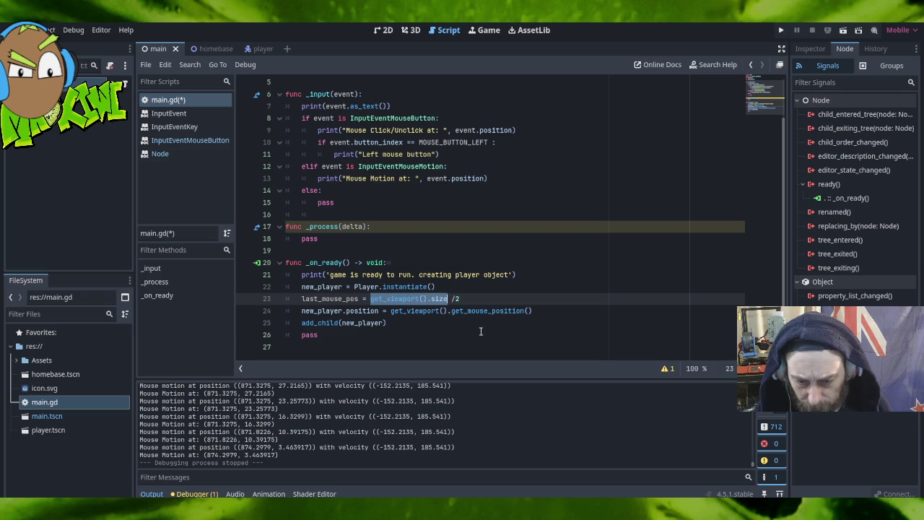
text(viewport[0])
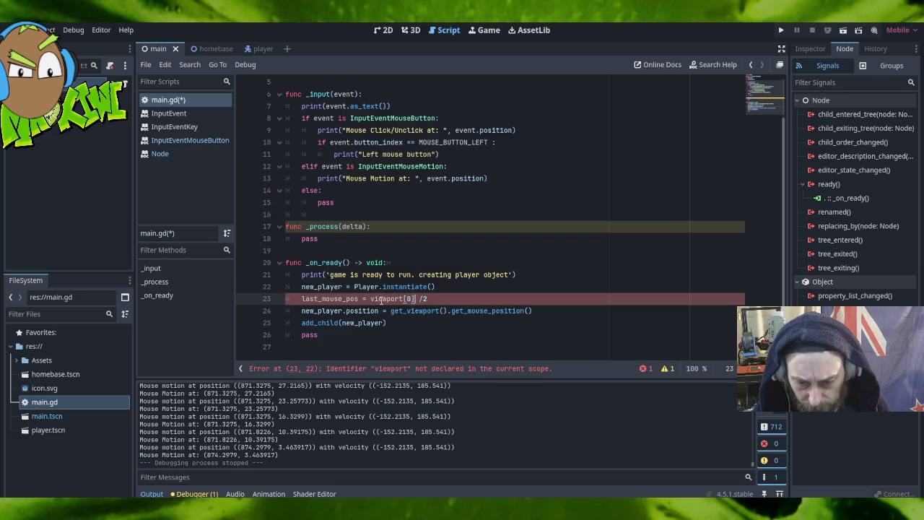
drag(392, 312, 447, 312)
key(ctrl+c)
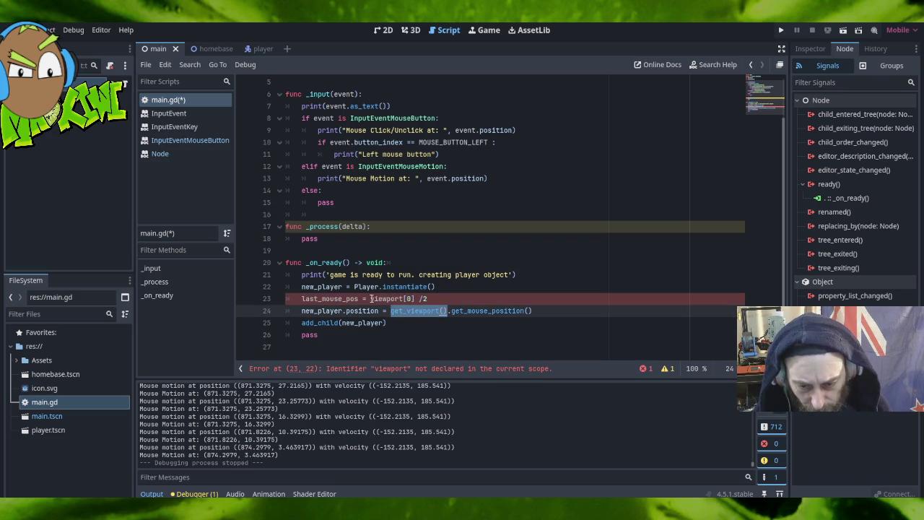
drag(371, 299, 405, 299)
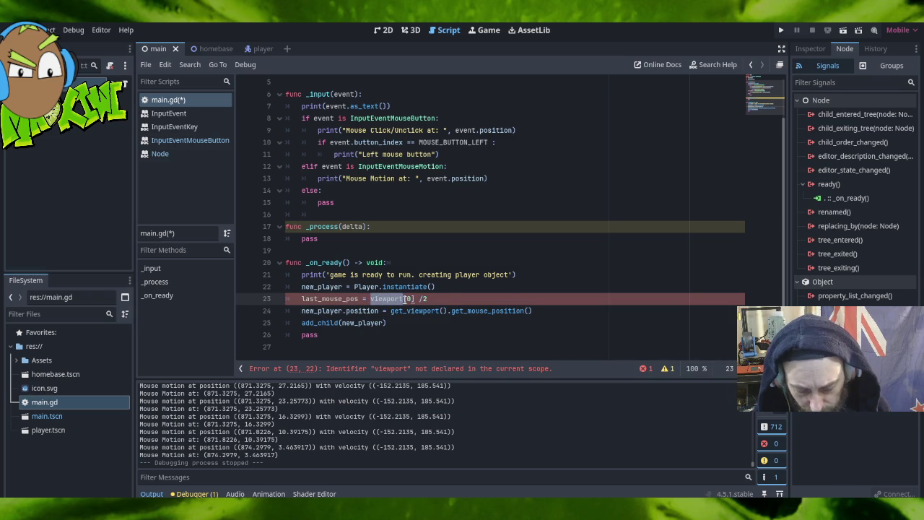
key(ctrl+v)
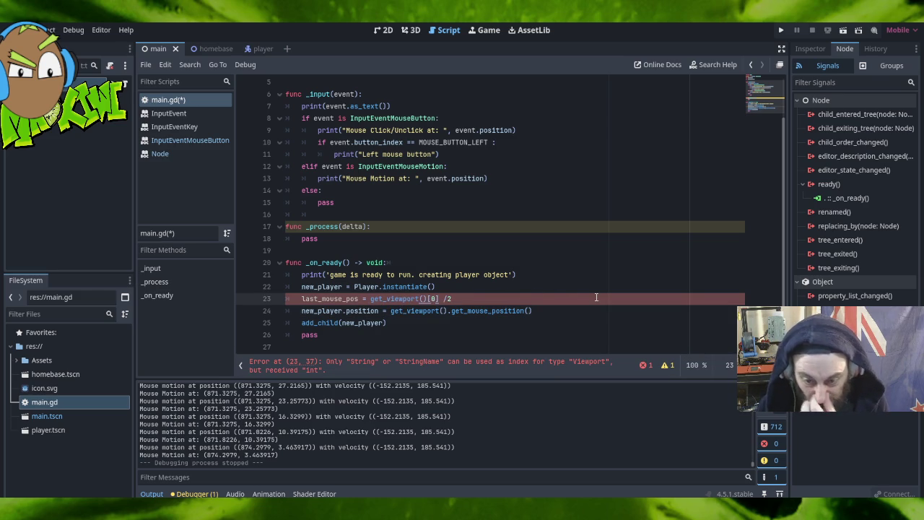
click(450, 287)
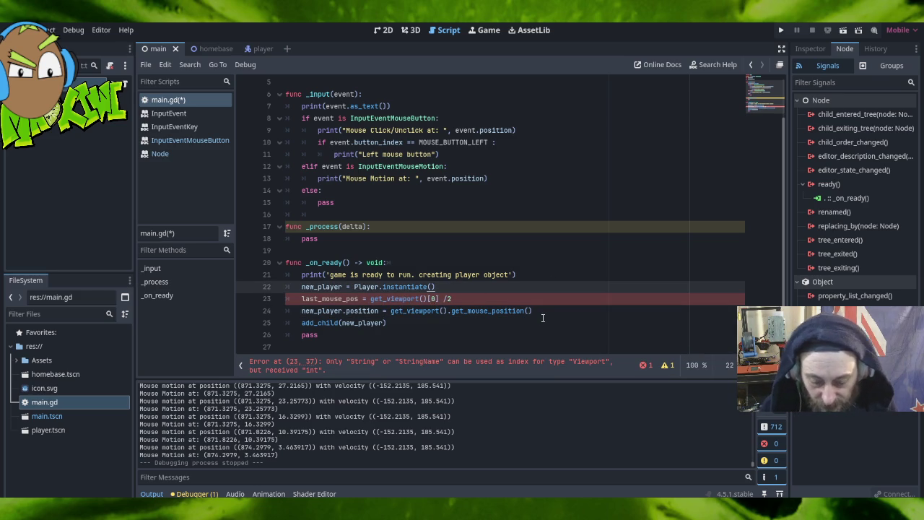
key(Return)
text(v)
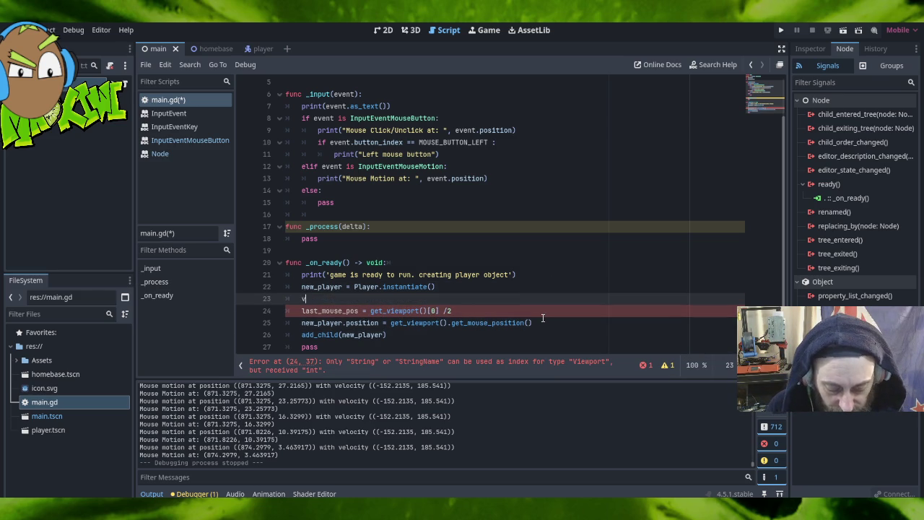
text(ar viewportzise)
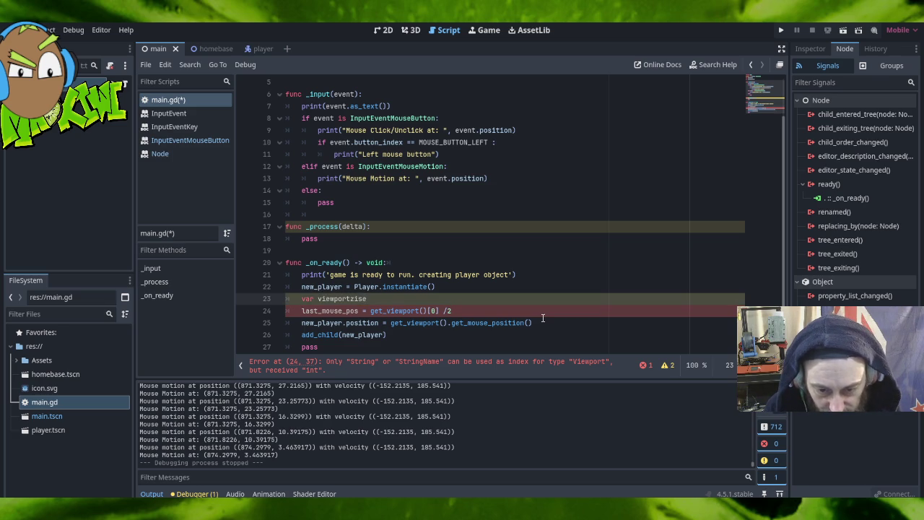
key(BackSpace)
key(BackSpace)
key(BackSpace)
key(BackSpace)
text(size)
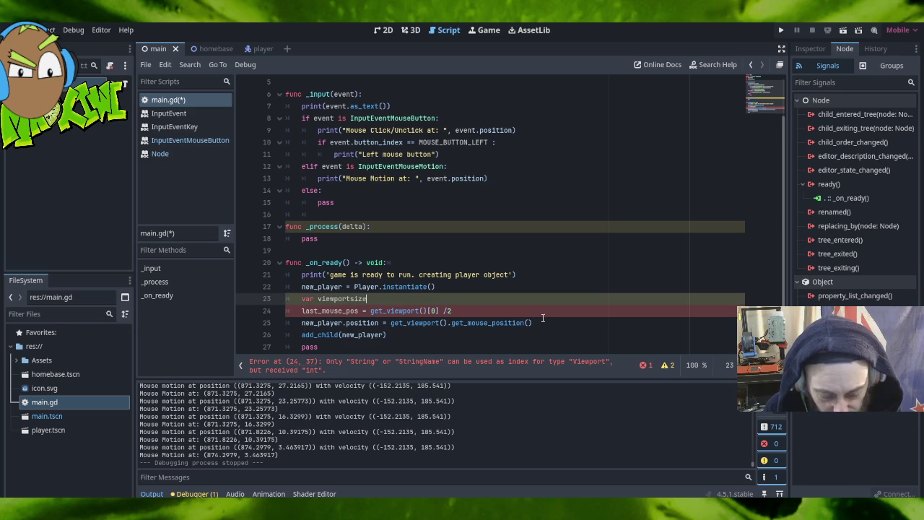
text( = get_viewport())
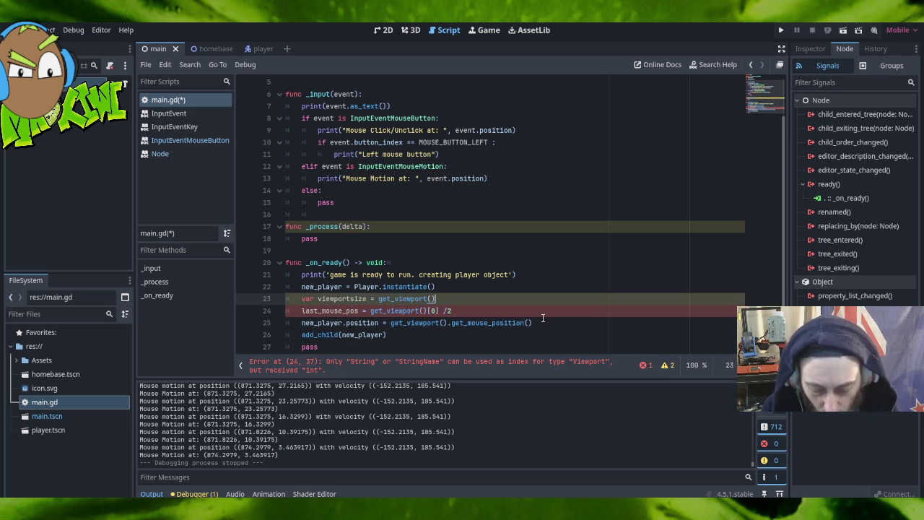
text(.)
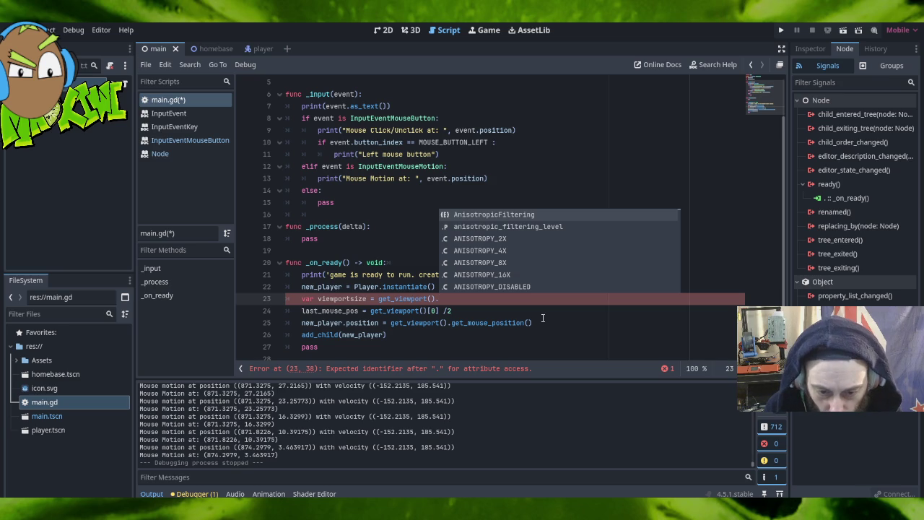
text(siz)
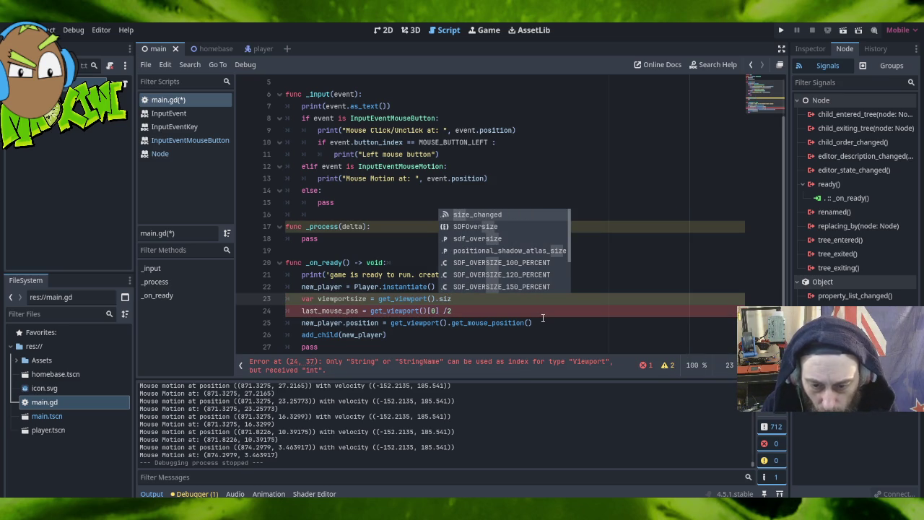
key(Escape)
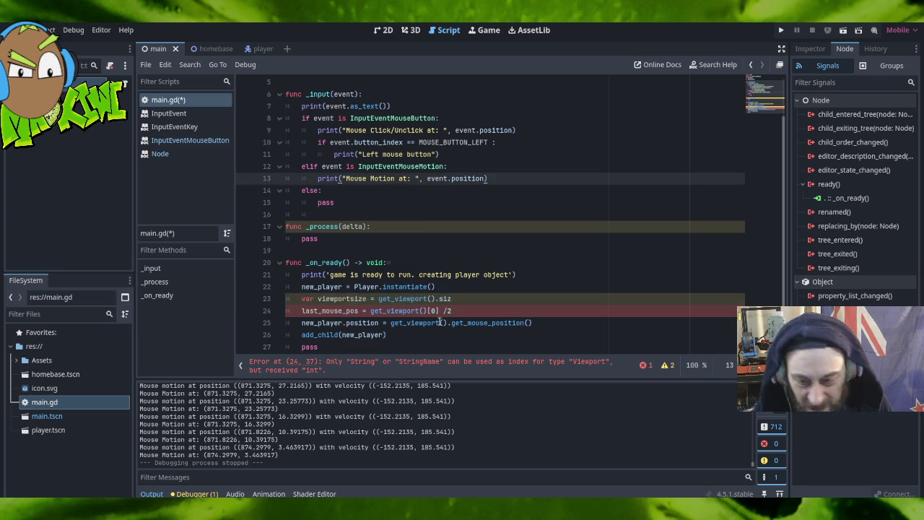
key(BackSpace)
key(BackSpace)
key(BackSpace)
text(zise)
key(ctrl+shift+k)
Restore line 23 to end with get_viewport().size, without the /2.
key(shift+End)
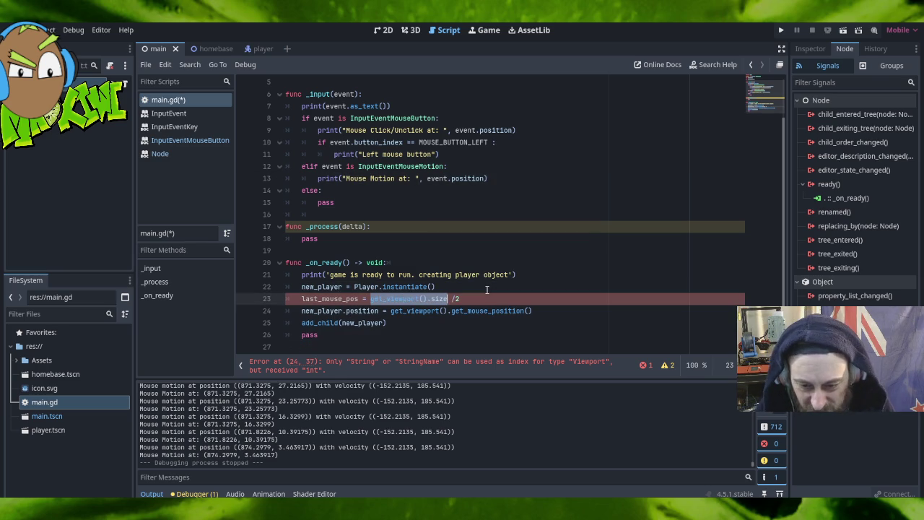
text(.size)
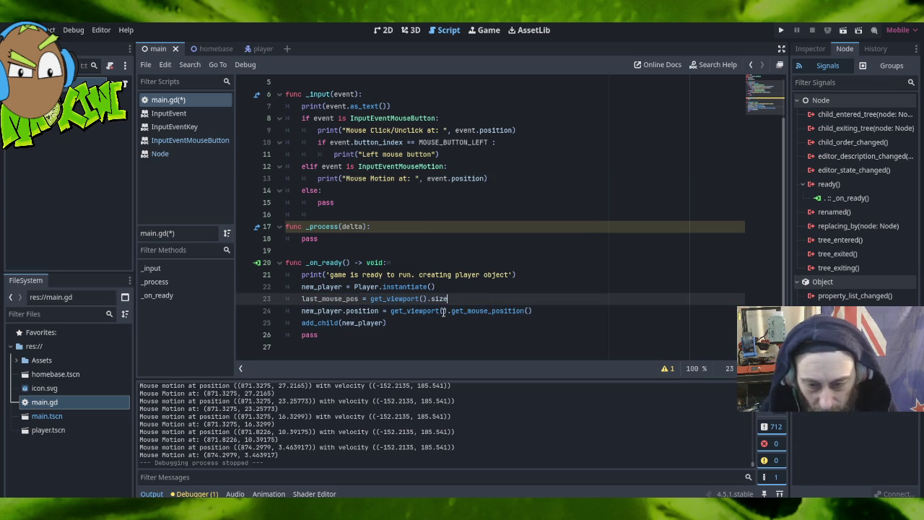
click(459, 289)
Rename the variable to 'var viewsize' and add a blank line after it.
double_click(342, 298)
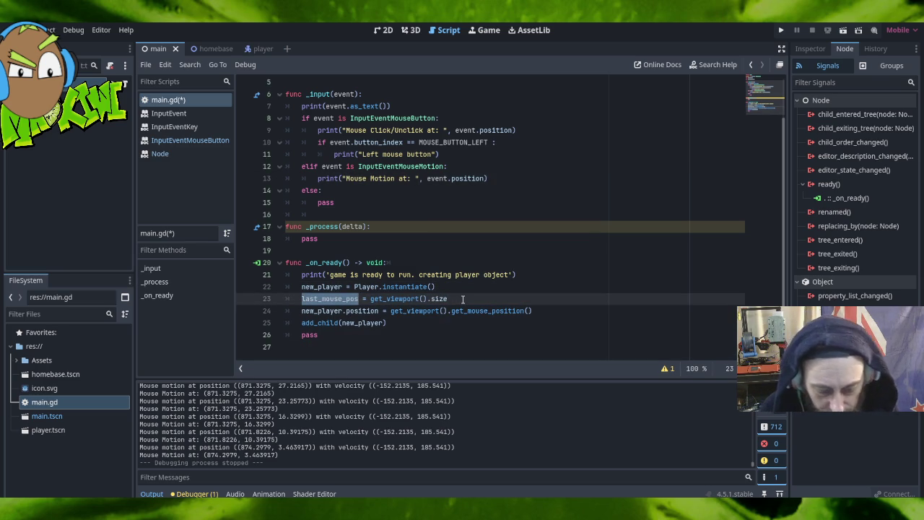
text(viwe)
key(BackSpace)
key(BackSpace)
text(ews)
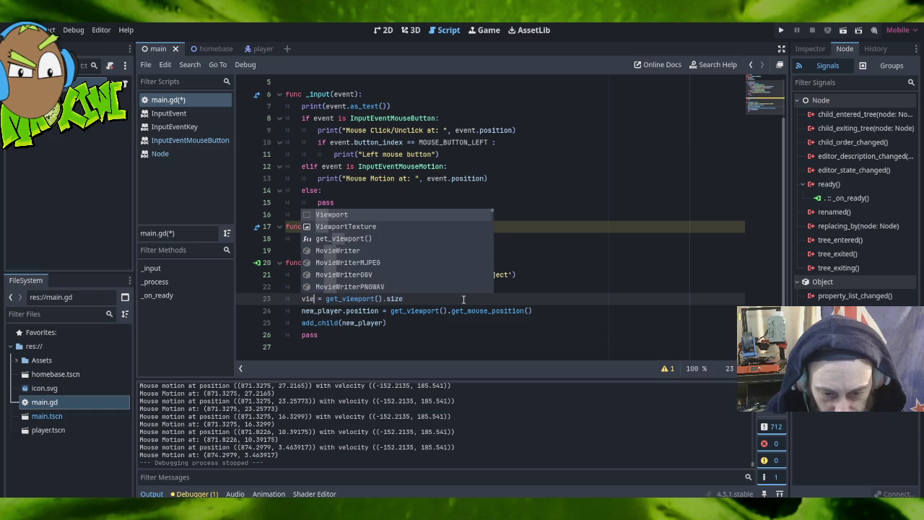
text(ize)
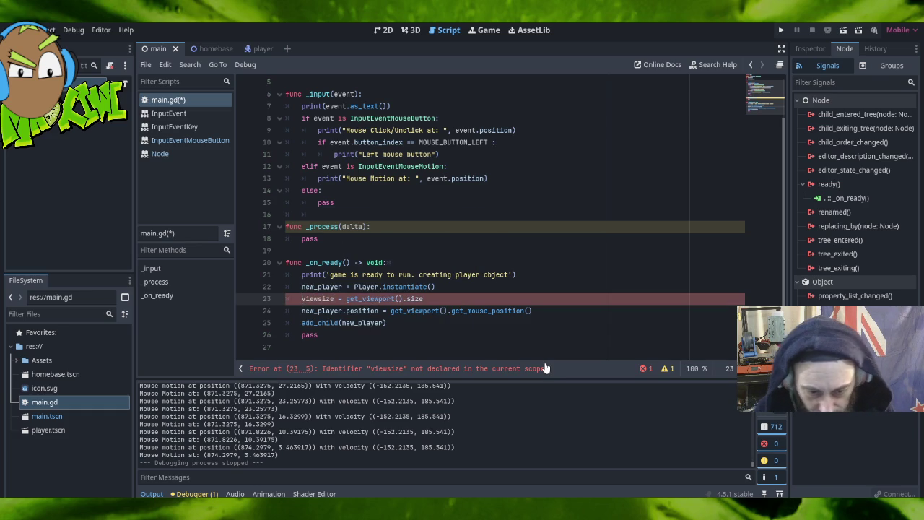
text(var)
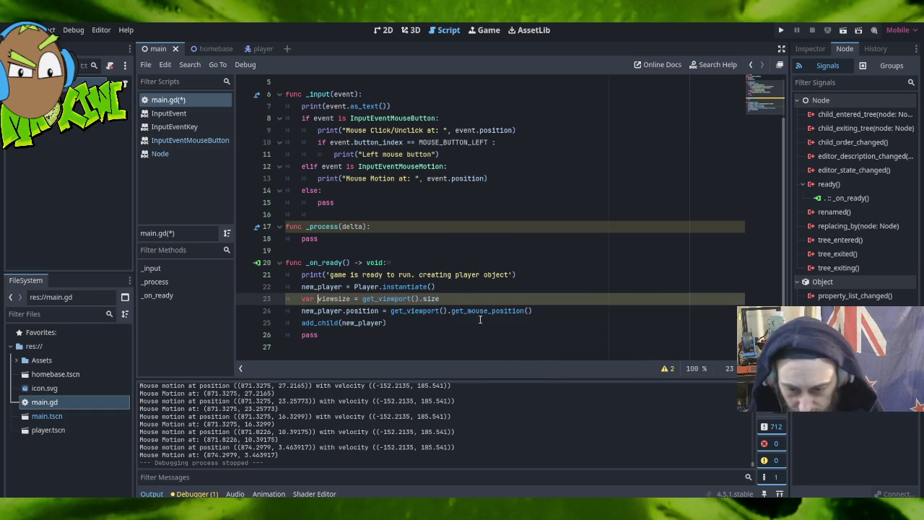
click(451, 297)
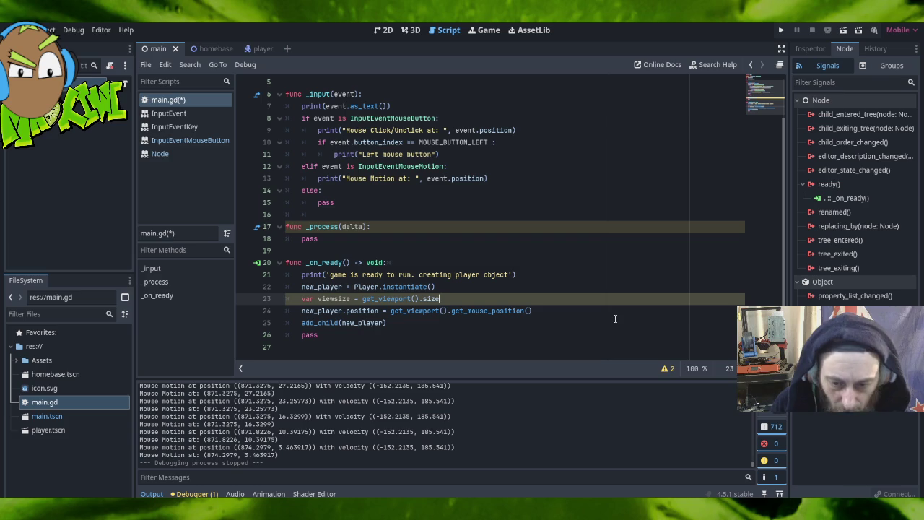
key(Return)
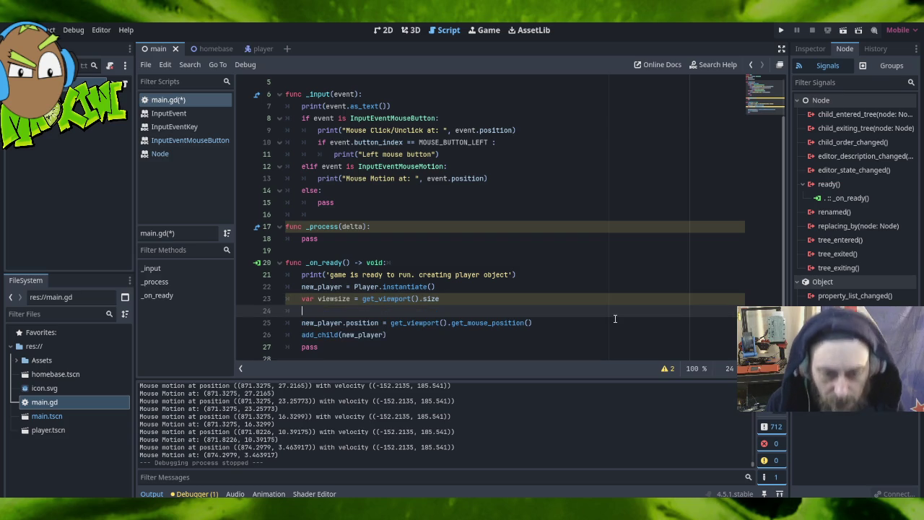